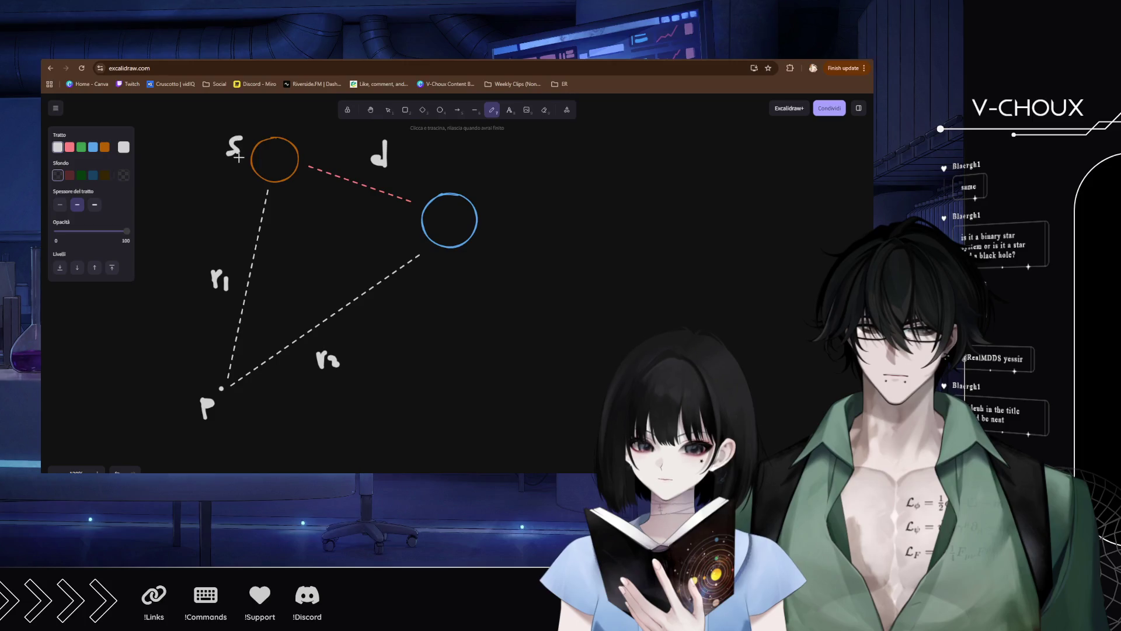
Write the label S2 beside the blue circle and pan the diagram to the left.
mouse_move(500, 229)
mouse_down()
mouse_move(473, 244)
mouse_move(501, 254)
mouse_up()
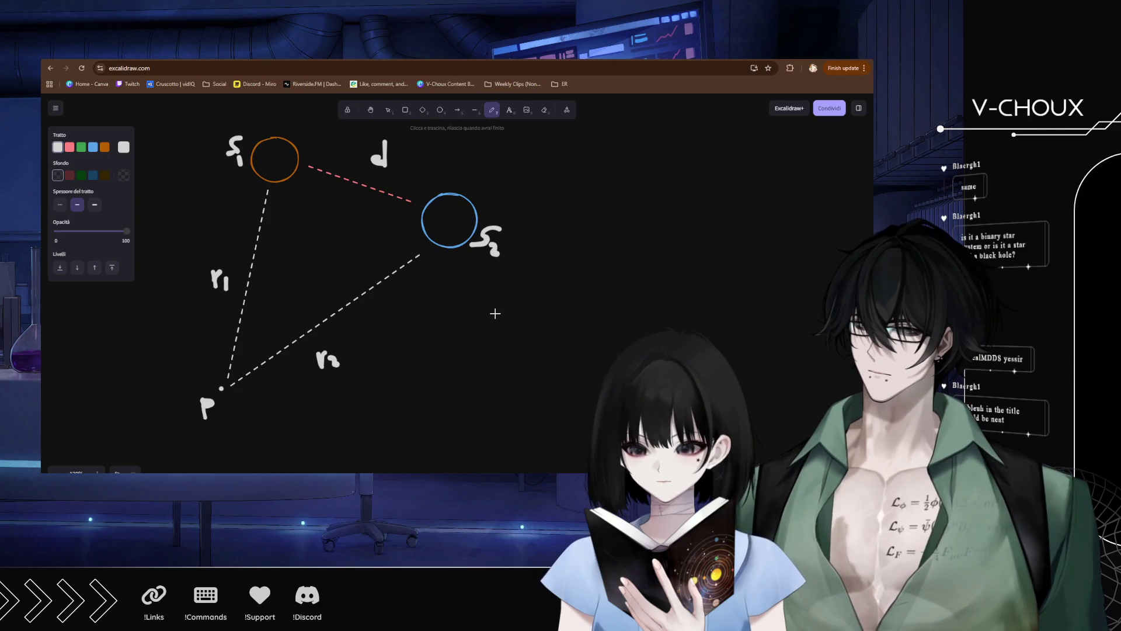
drag(526, 294, 448, 298)
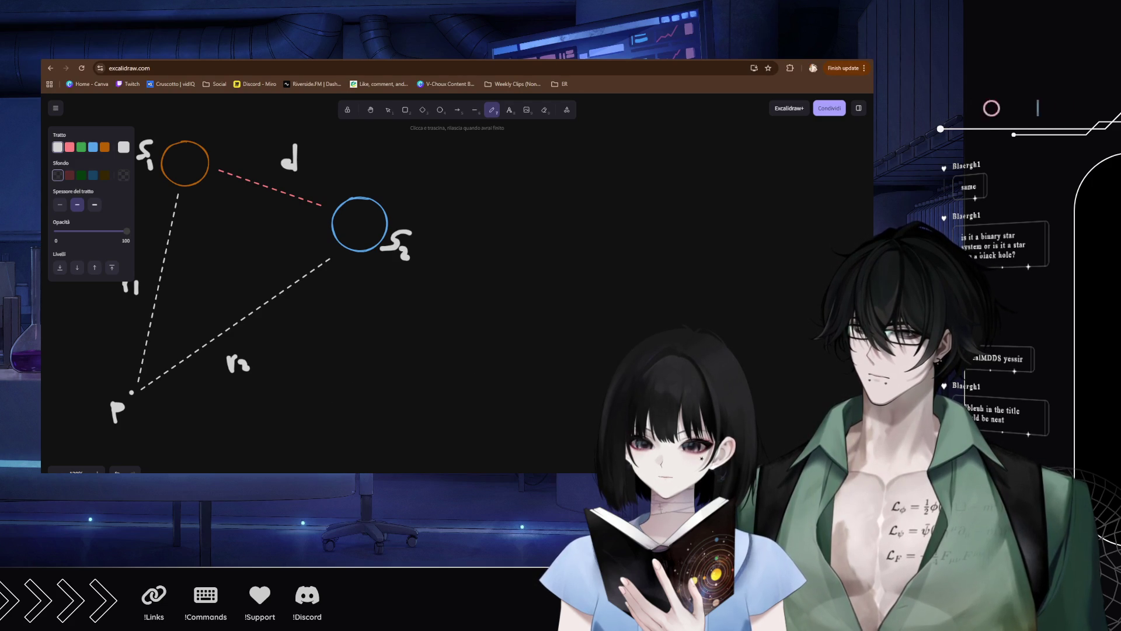
key(ctrl+Tab)
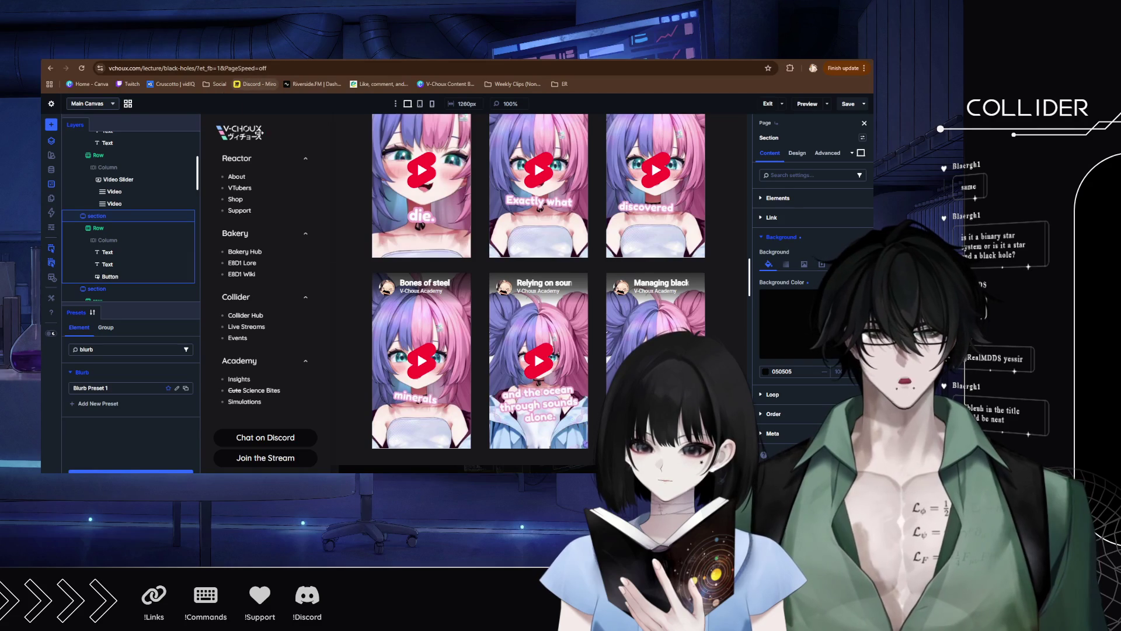
Delete the Coming Soon section from the page.
scroll(444, 312, down, 10)
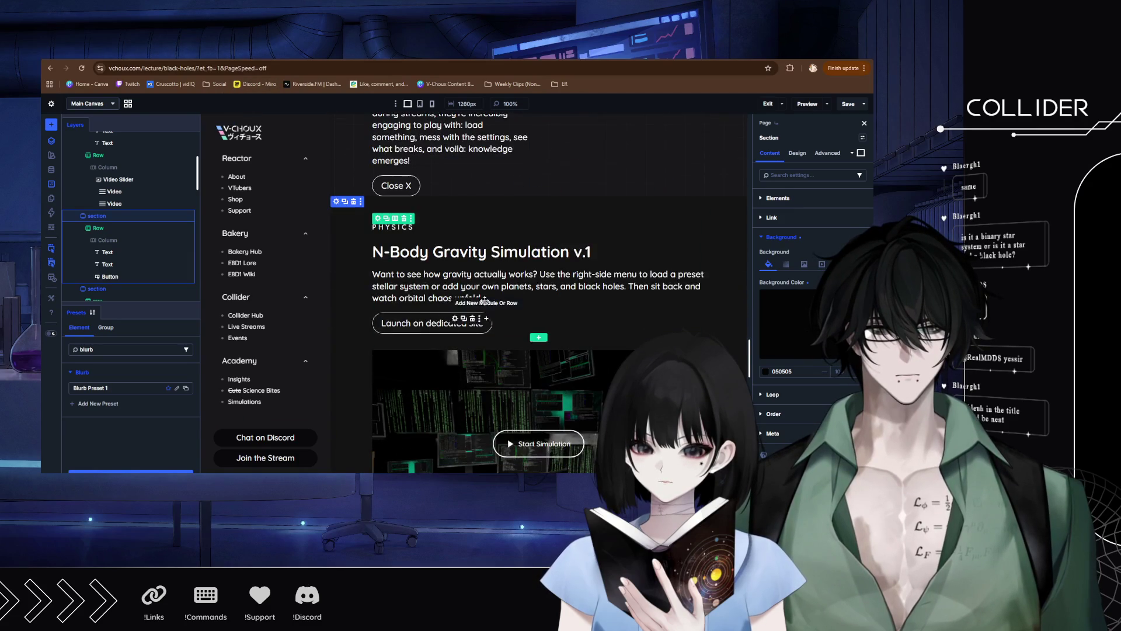
scroll(354, 248, up, 1)
click(353, 245)
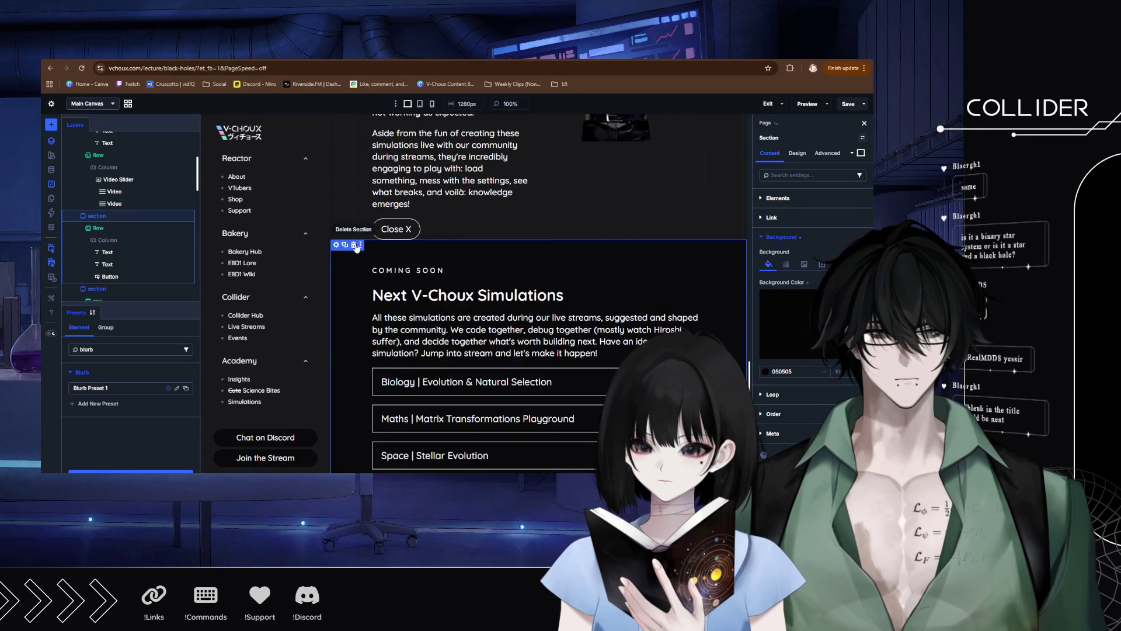
click(353, 246)
Delete the Hiroshi's Matrix image, title and text modules, keeping only the Close X button.
scroll(395, 296, up, 1)
scroll(409, 316, up, 1)
scroll(452, 351, down, 2)
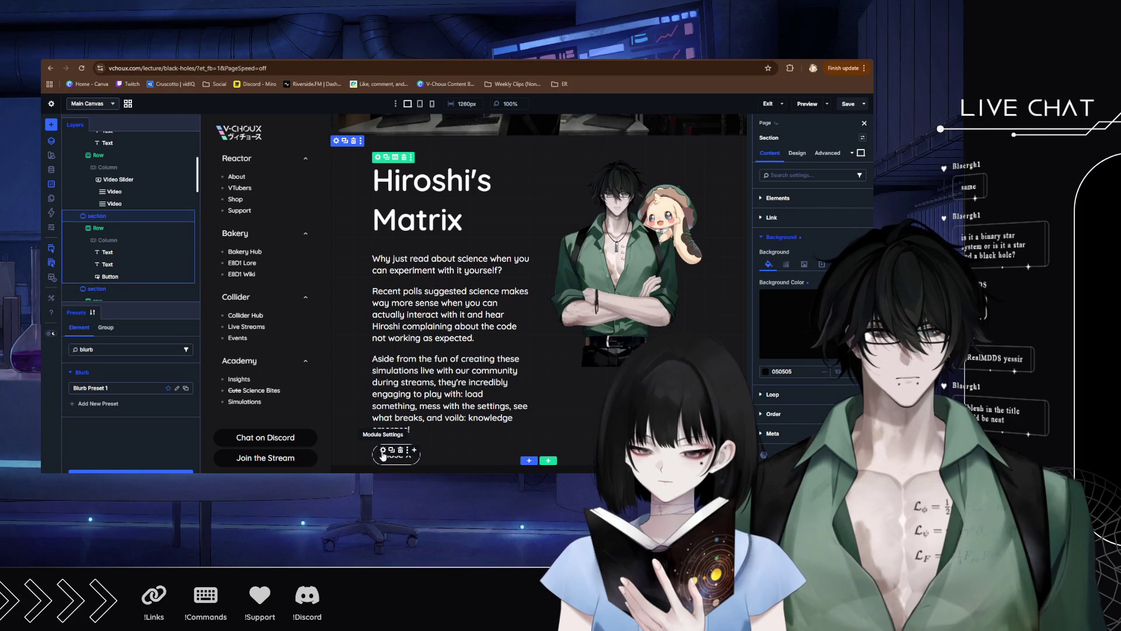
scroll(429, 290, up, 1)
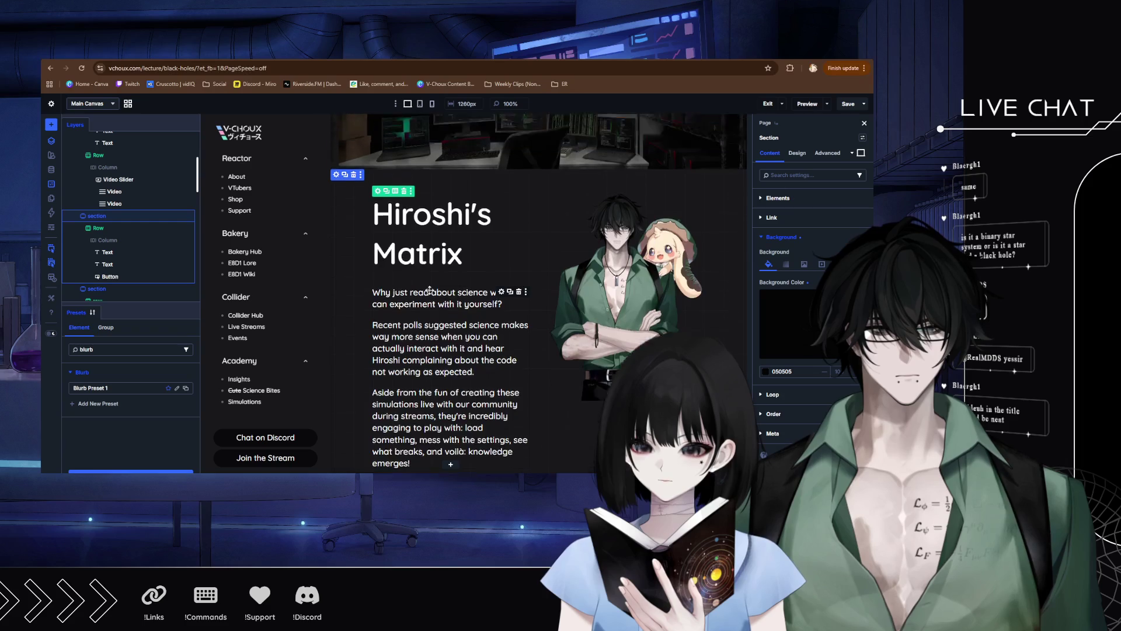
scroll(429, 290, up, 5)
scroll(519, 437, down, 6)
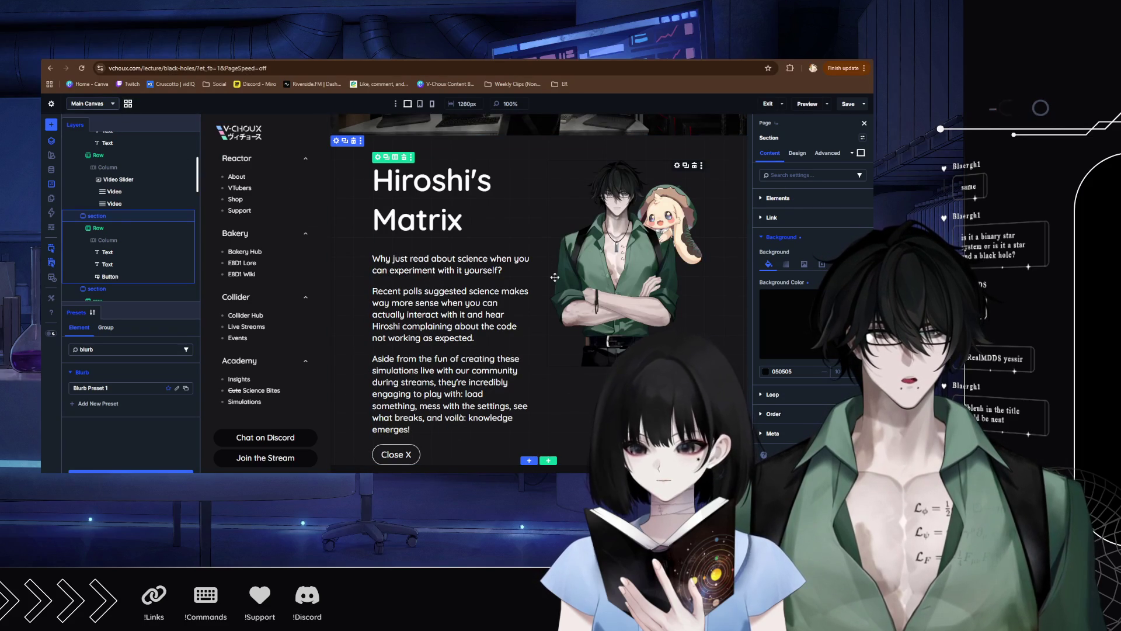
click(694, 166)
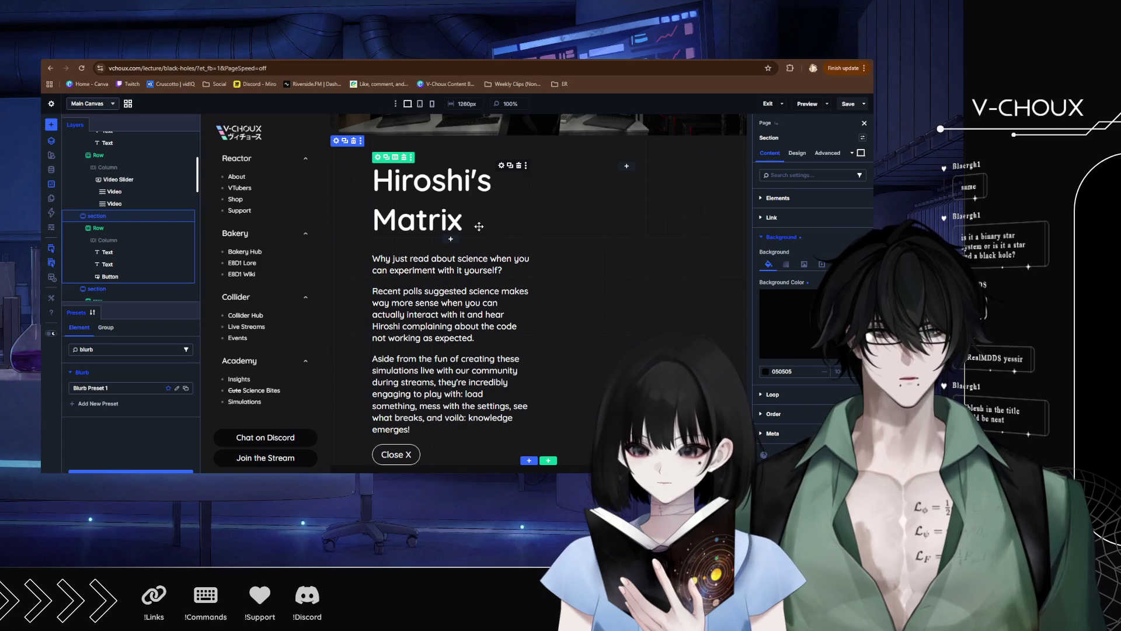
click(519, 165)
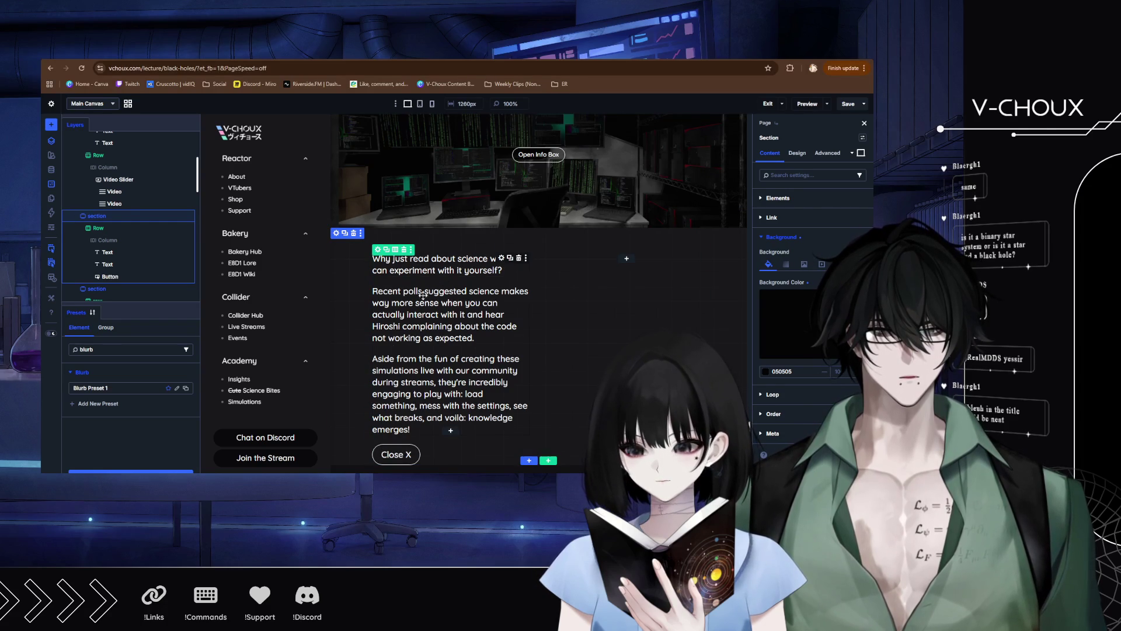
click(519, 259)
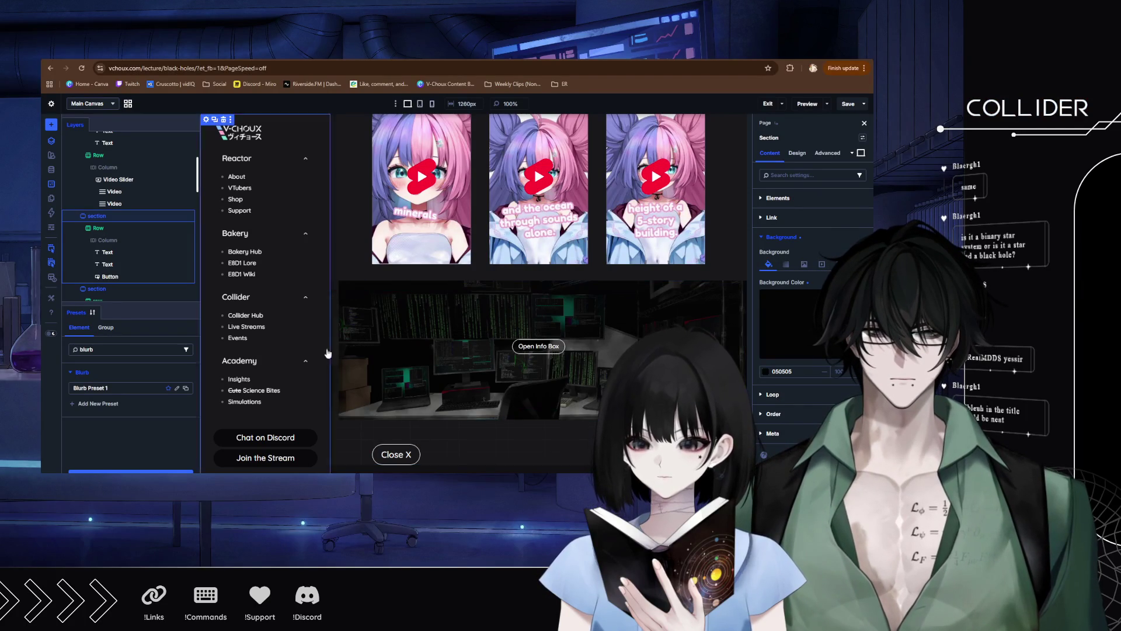
click(51, 124)
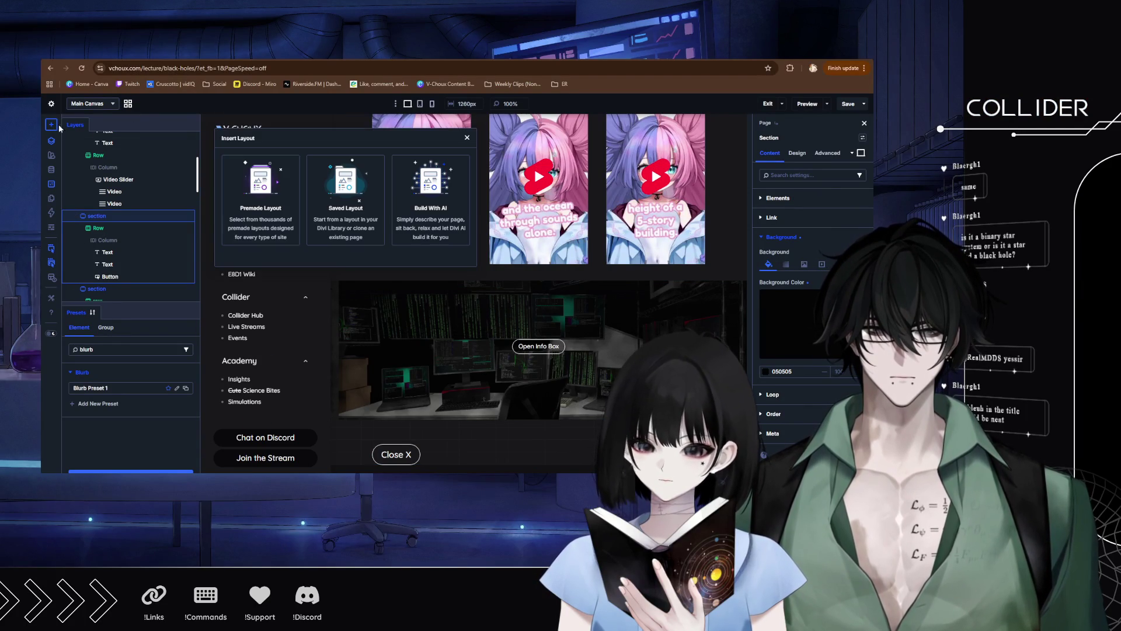
Insert the Black Holes project page from Your Existing Pages as a premade layout.
click(259, 203)
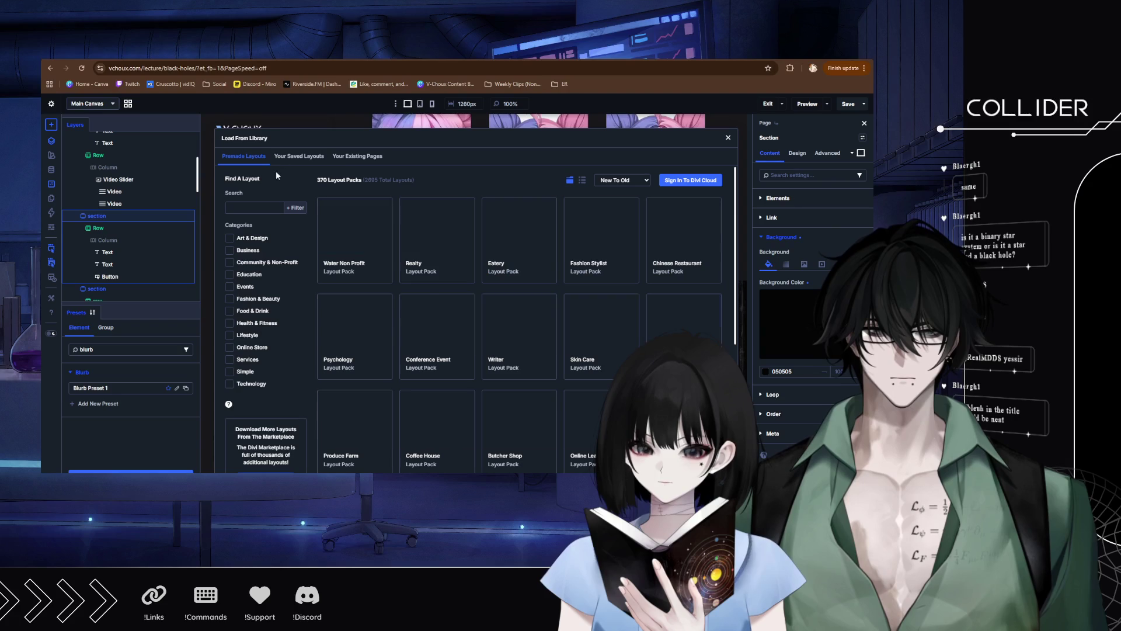
click(350, 158)
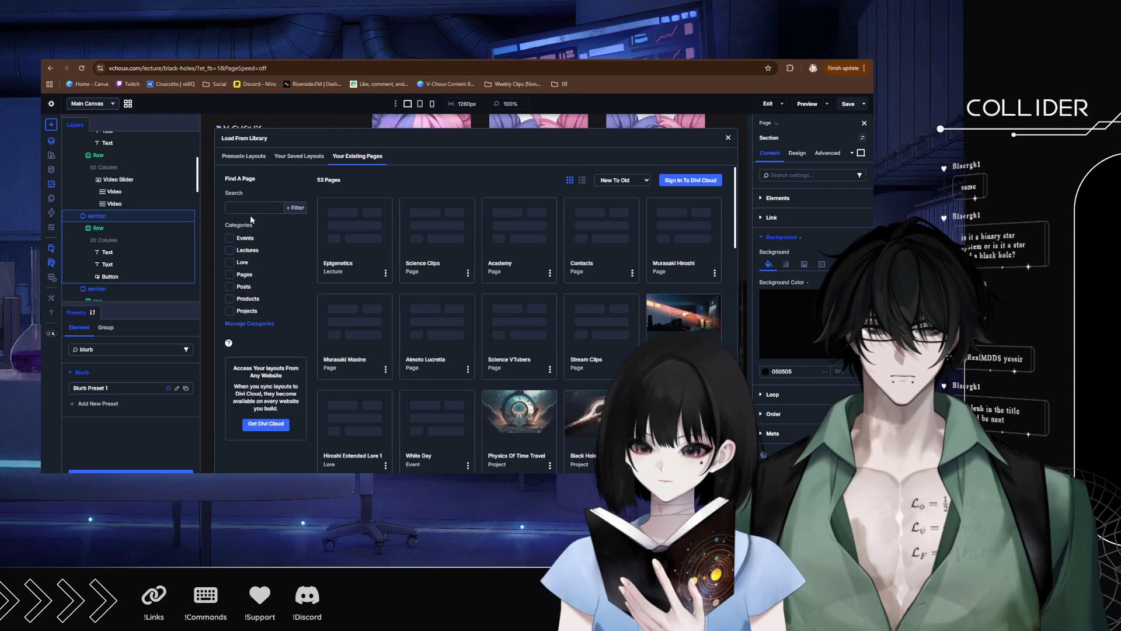
click(229, 311)
click(434, 243)
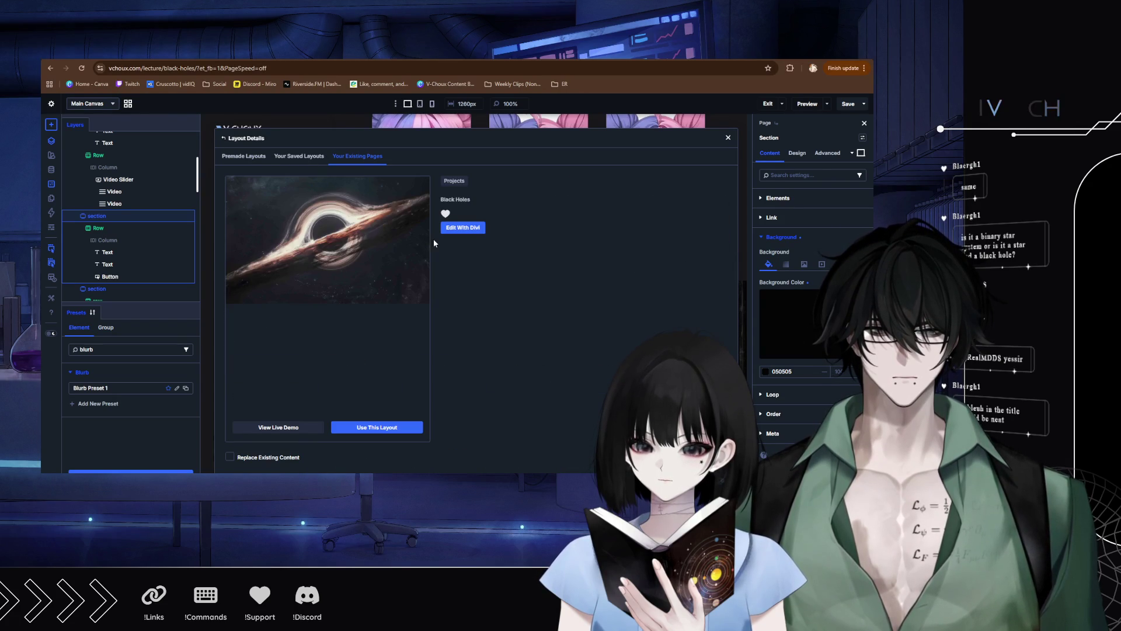
click(371, 429)
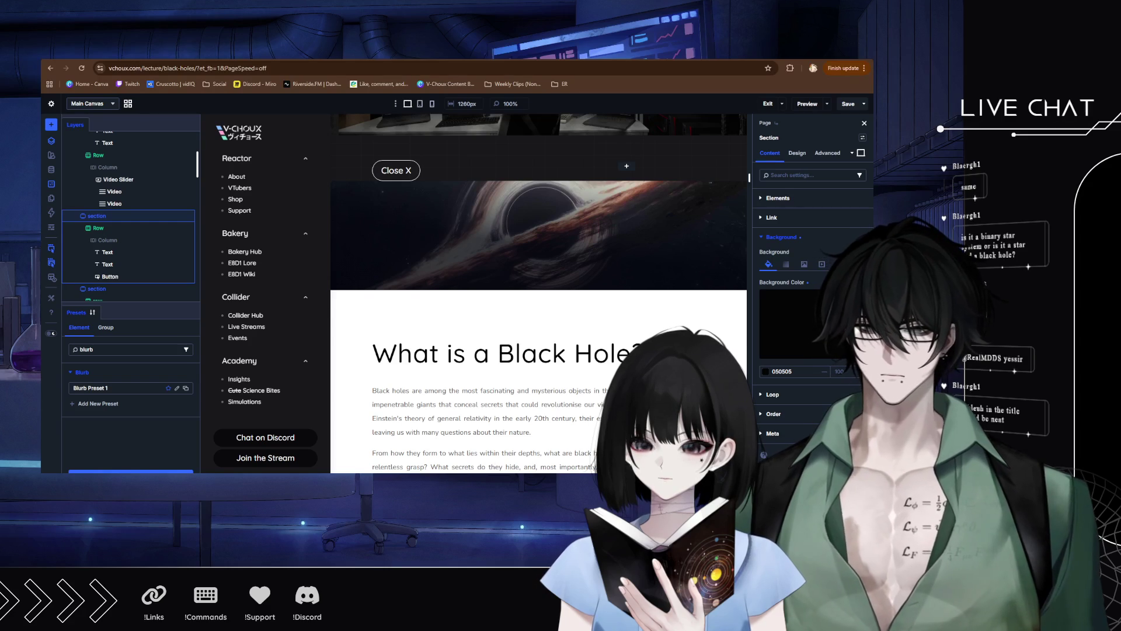
scroll(582, 321, down, 3)
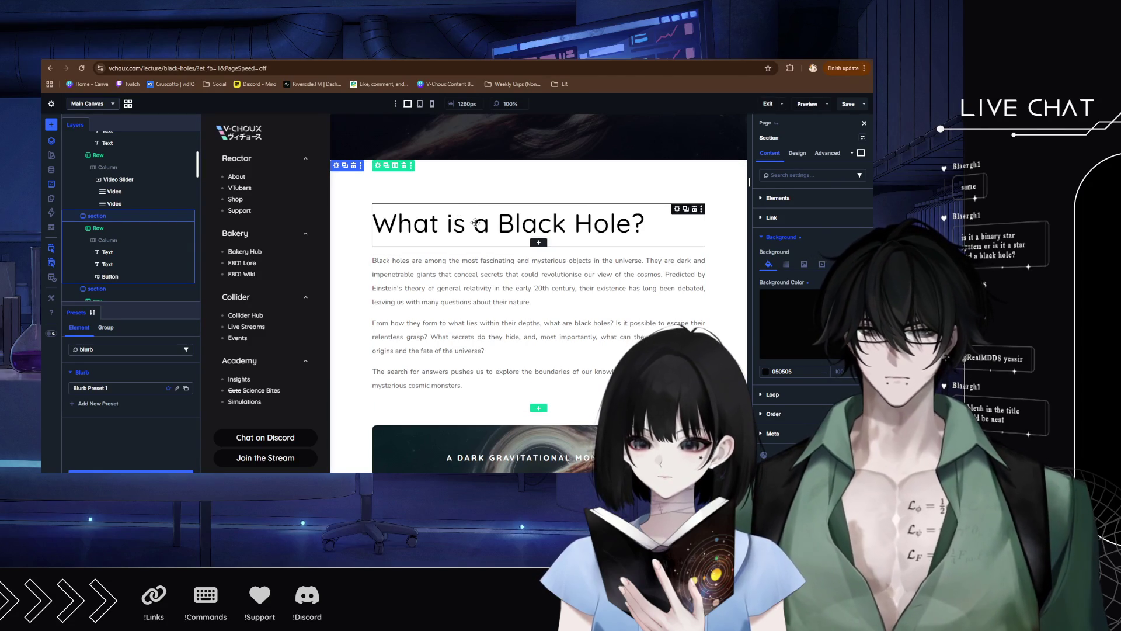
scroll(486, 284, up, 5)
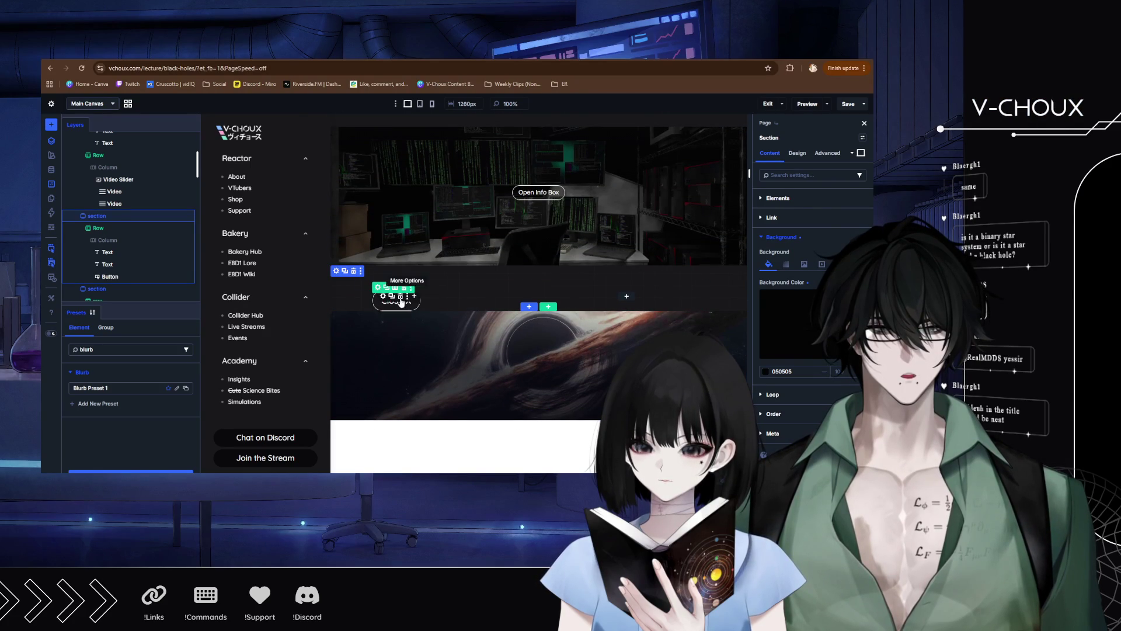
click(336, 272)
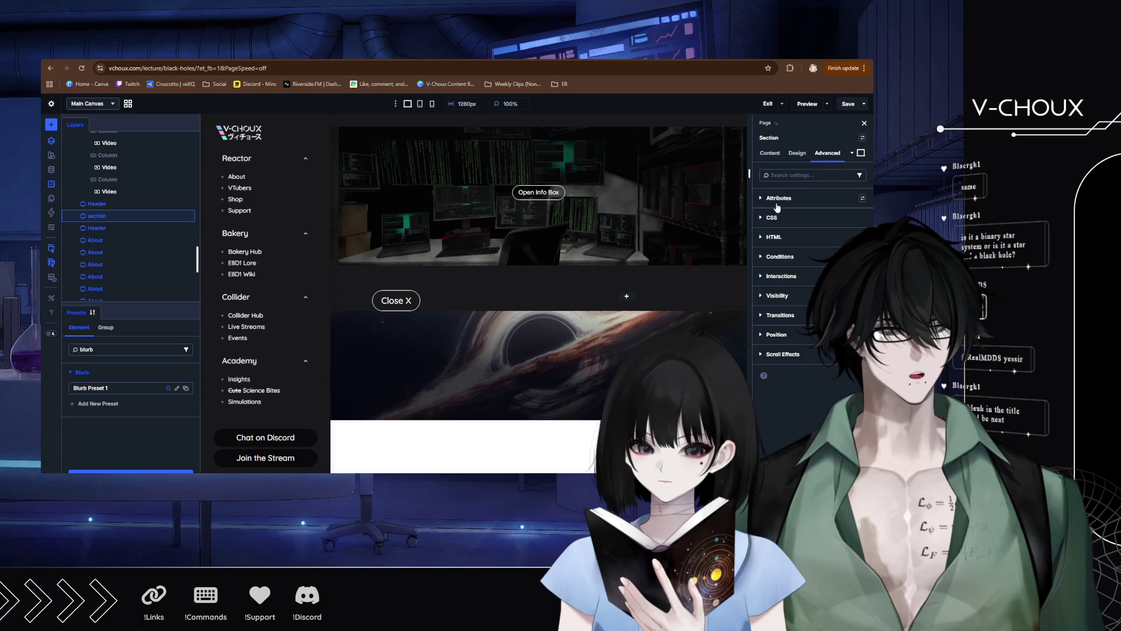
Inspect the Close X section's CSS ID under Advanced > Attributes.
click(762, 199)
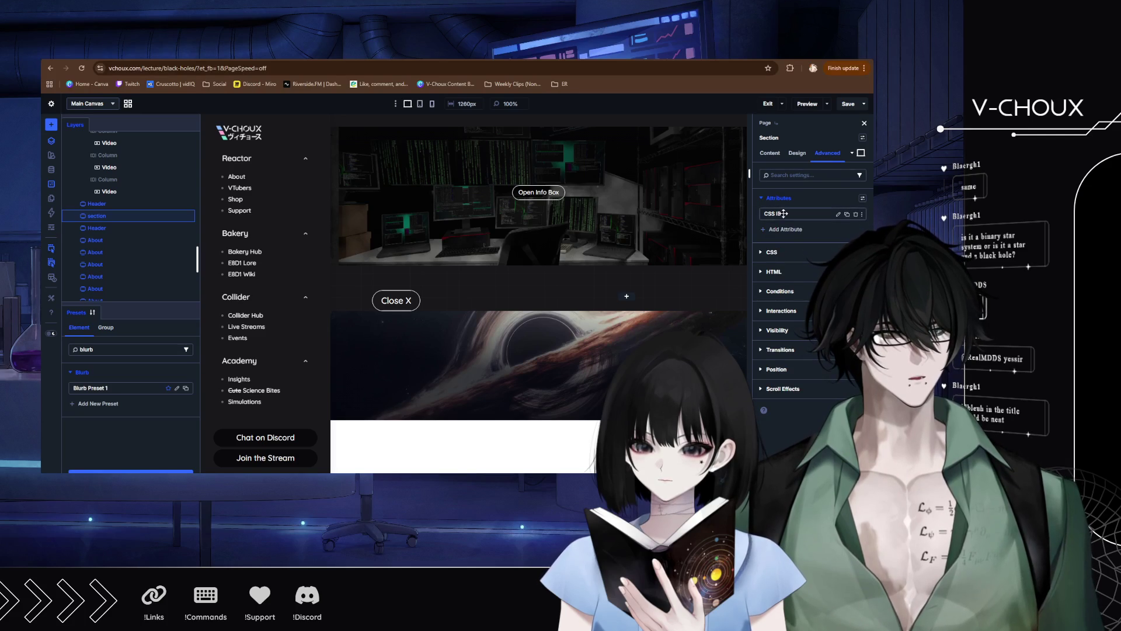
click(839, 214)
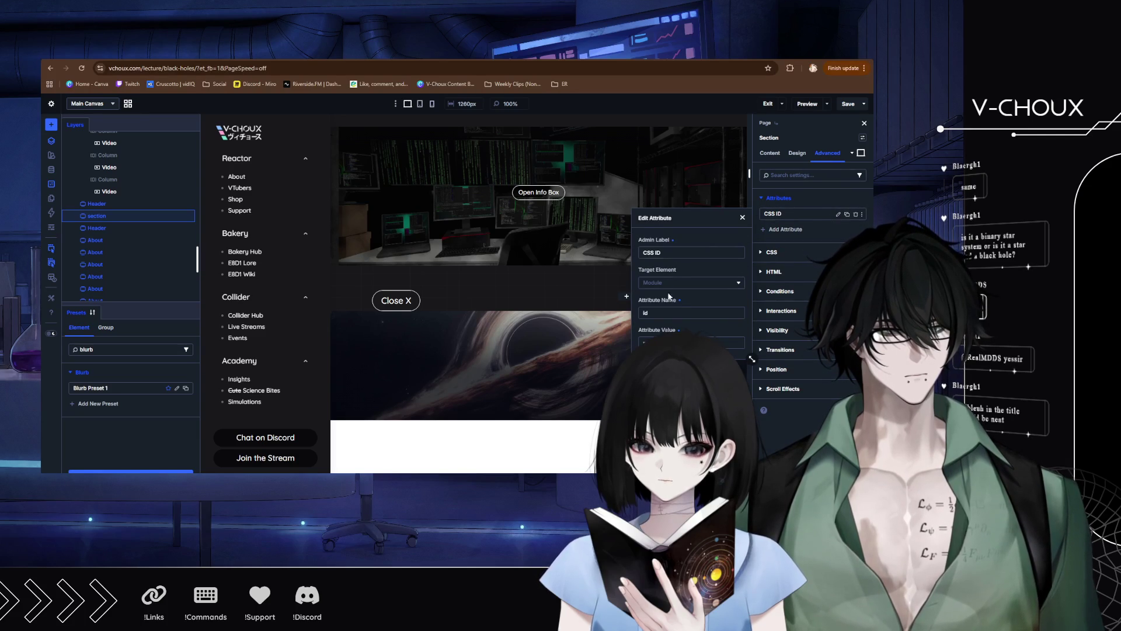
click(672, 342)
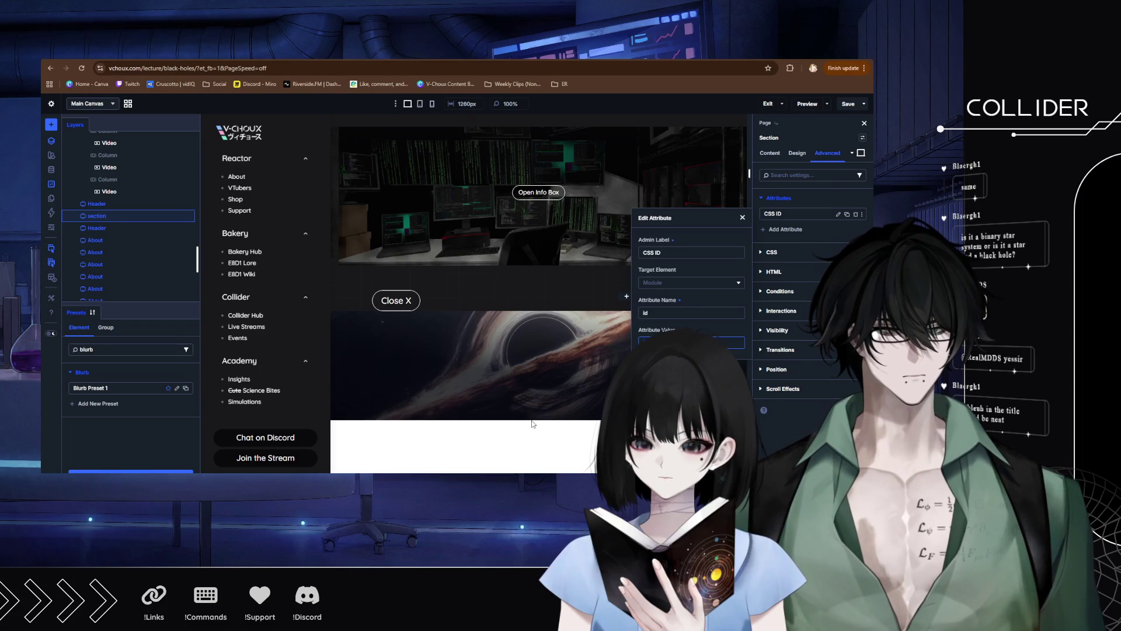
click(501, 356)
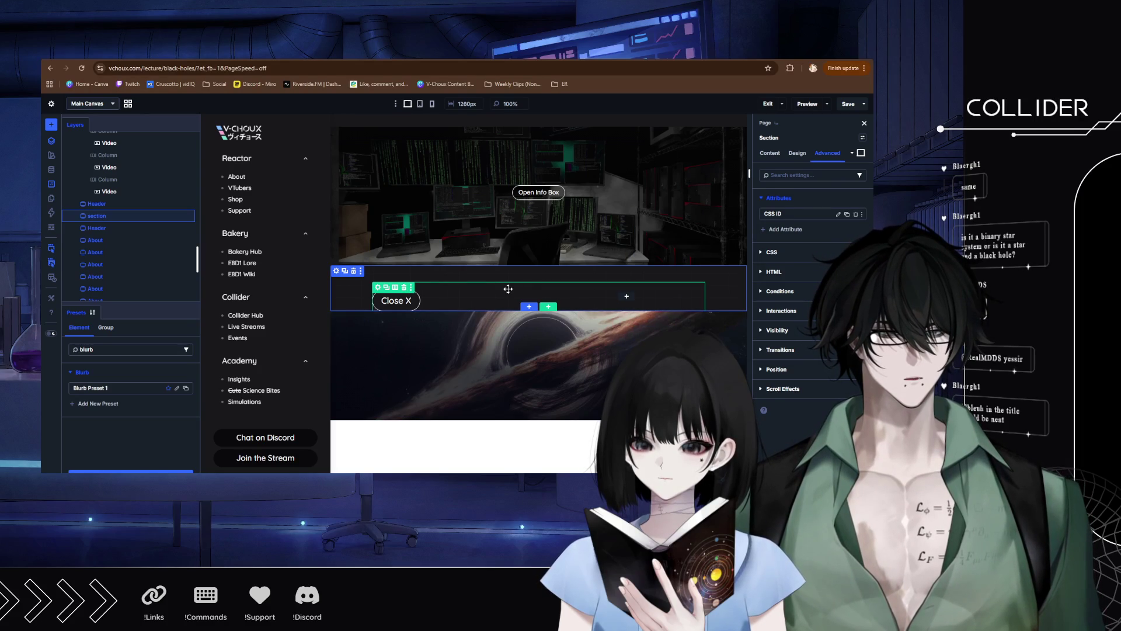
Delete the black-hole banner image section.
scroll(474, 379, down, 10)
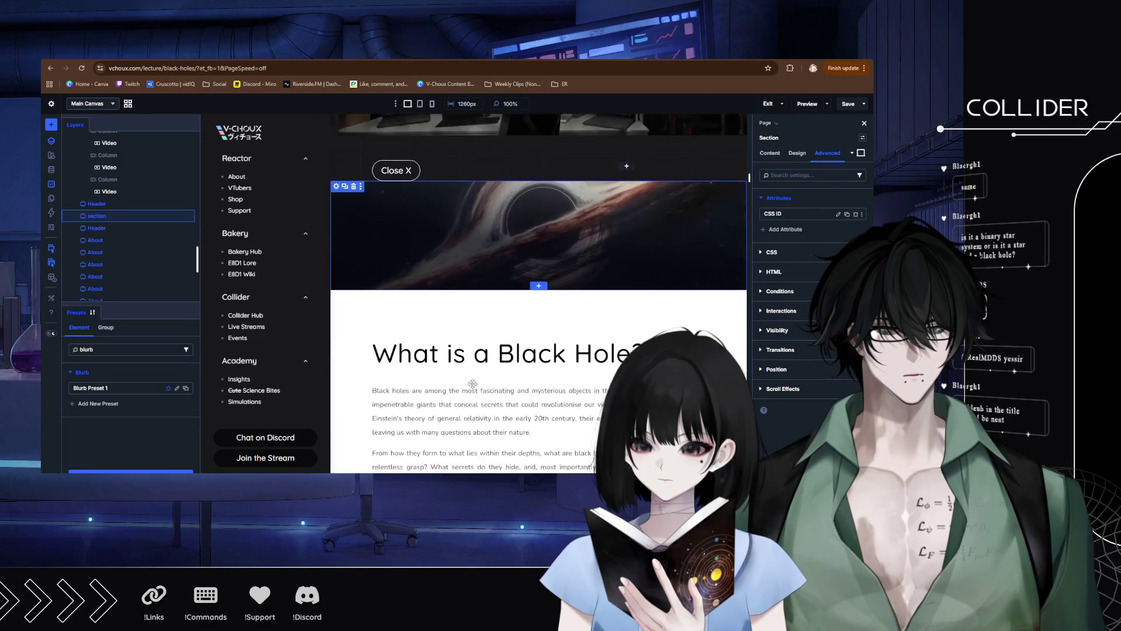
scroll(474, 378, down, 15)
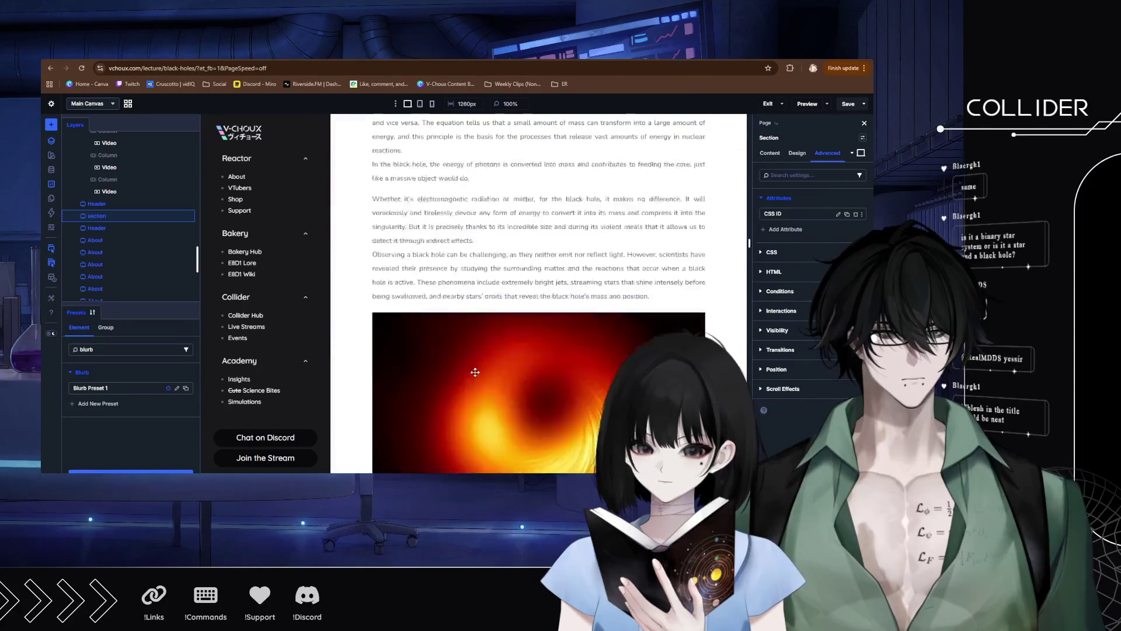
scroll(477, 370, up, 15)
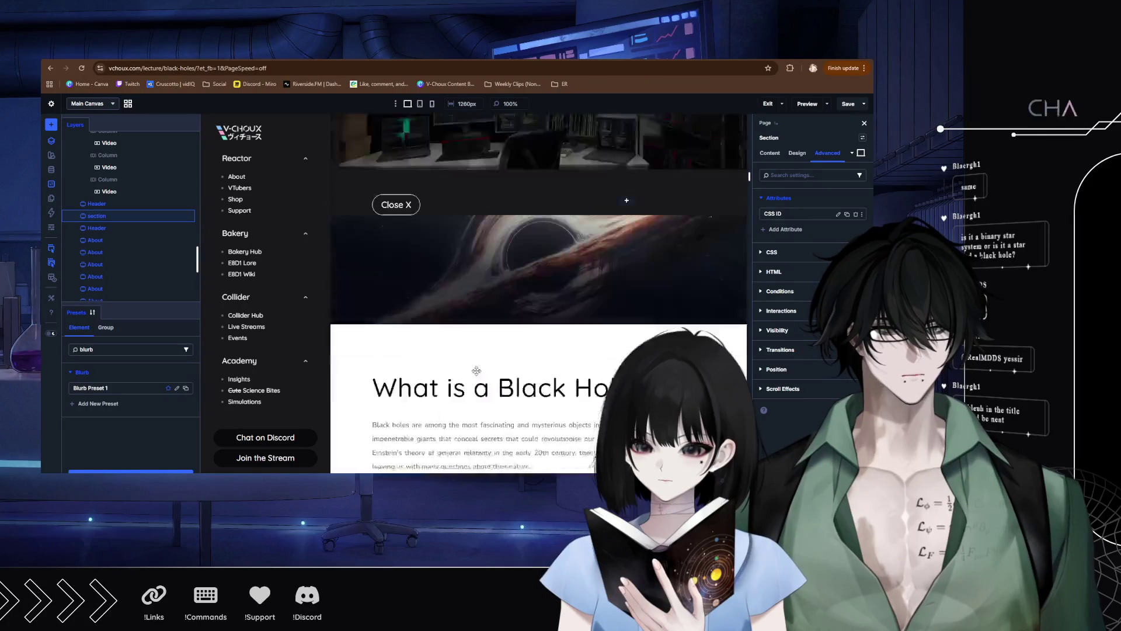
scroll(477, 368, up, 3)
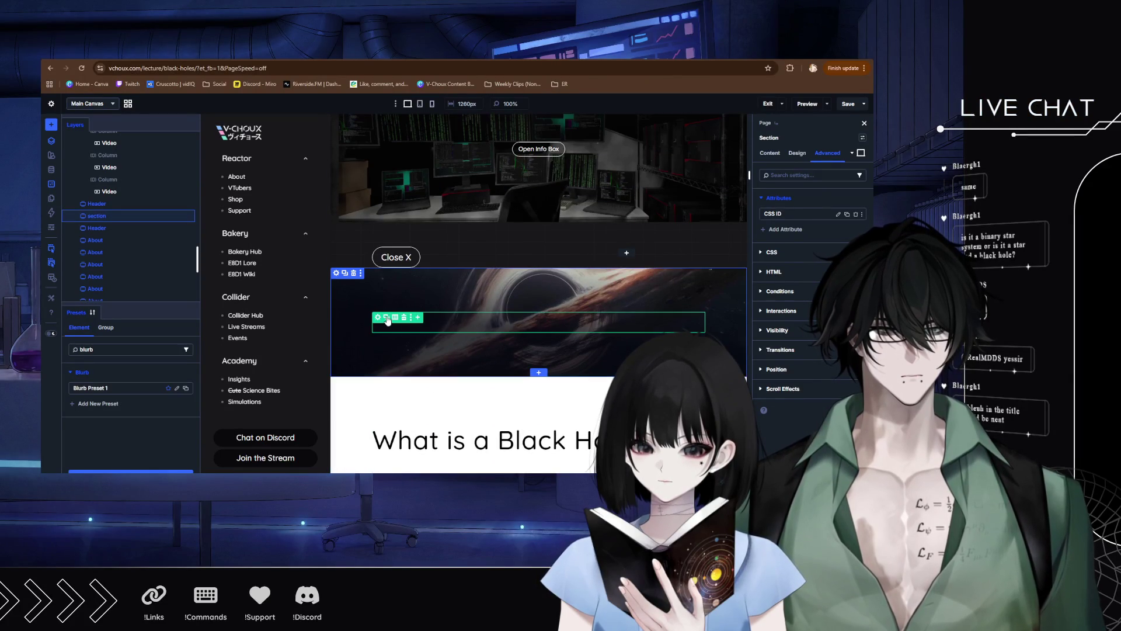
click(355, 273)
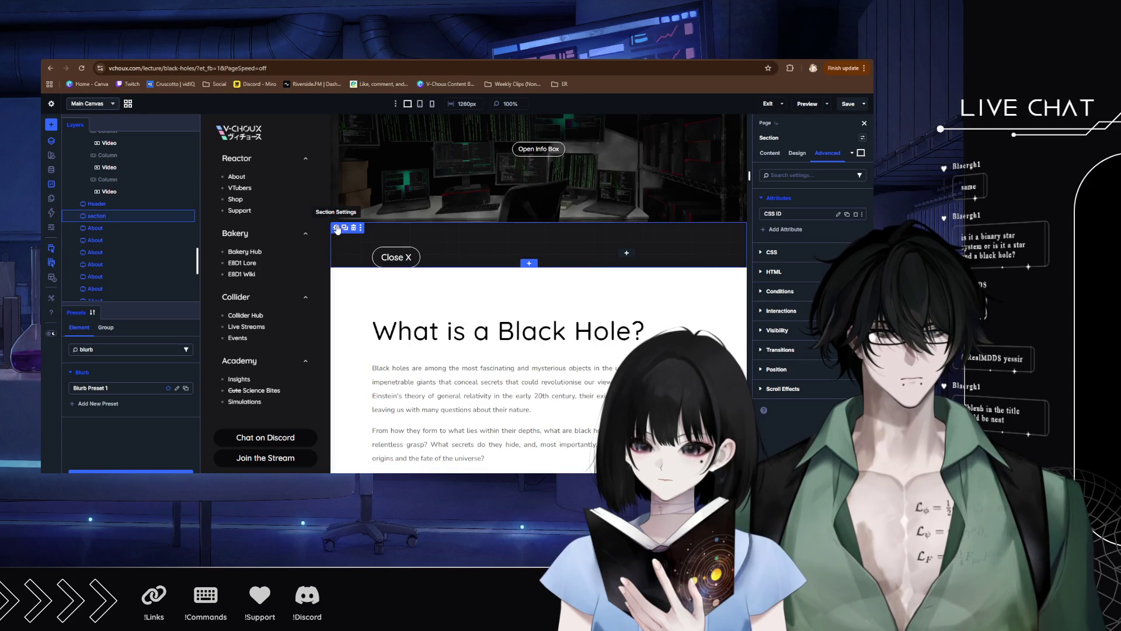
Add an id attribute in the About section's Advanced > Attributes settings.
click(338, 287)
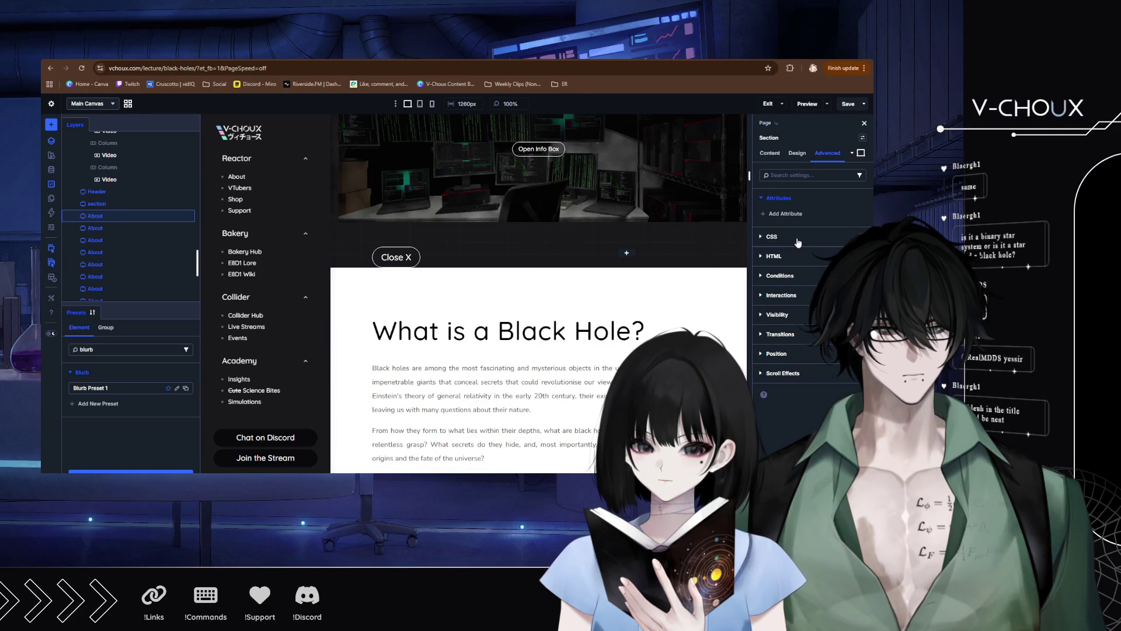
click(772, 237)
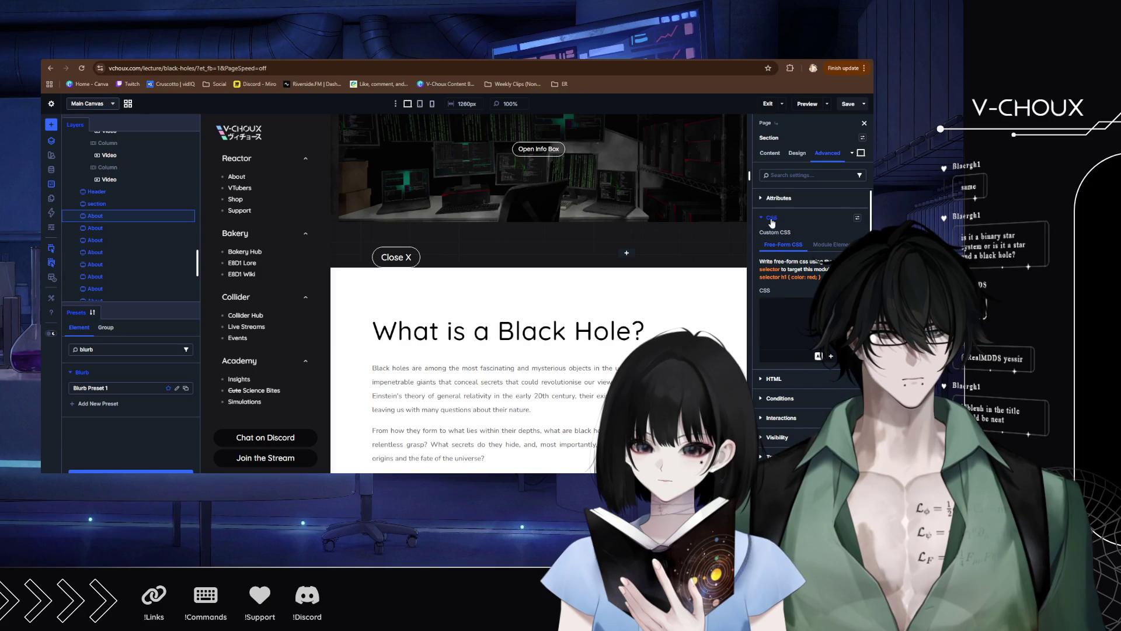
click(770, 217)
click(778, 198)
click(778, 215)
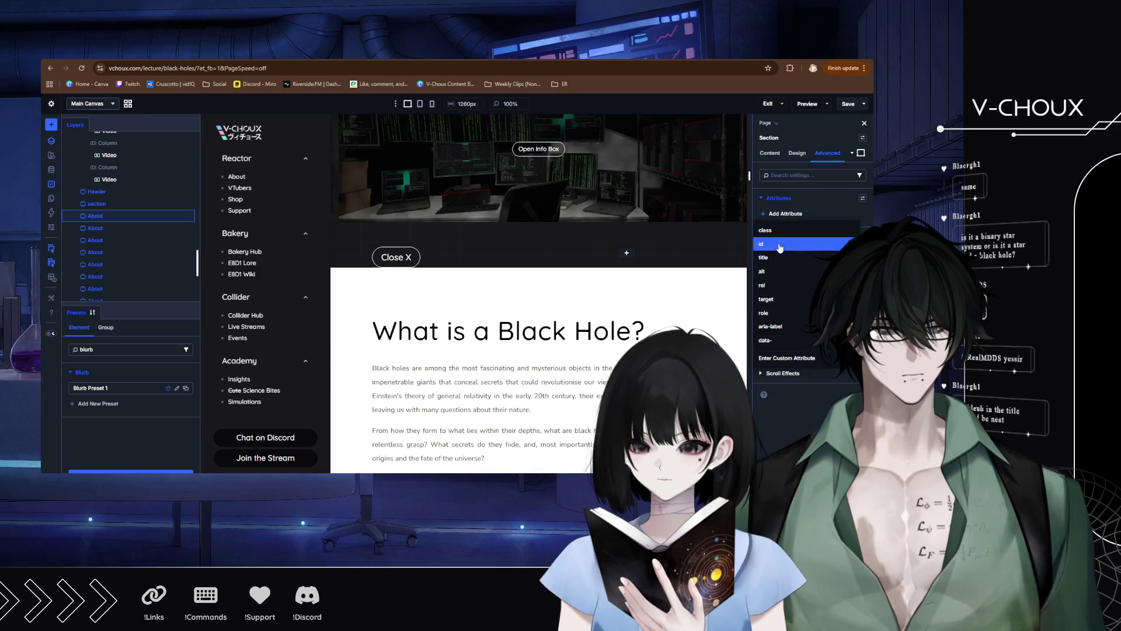
click(778, 241)
click(767, 199)
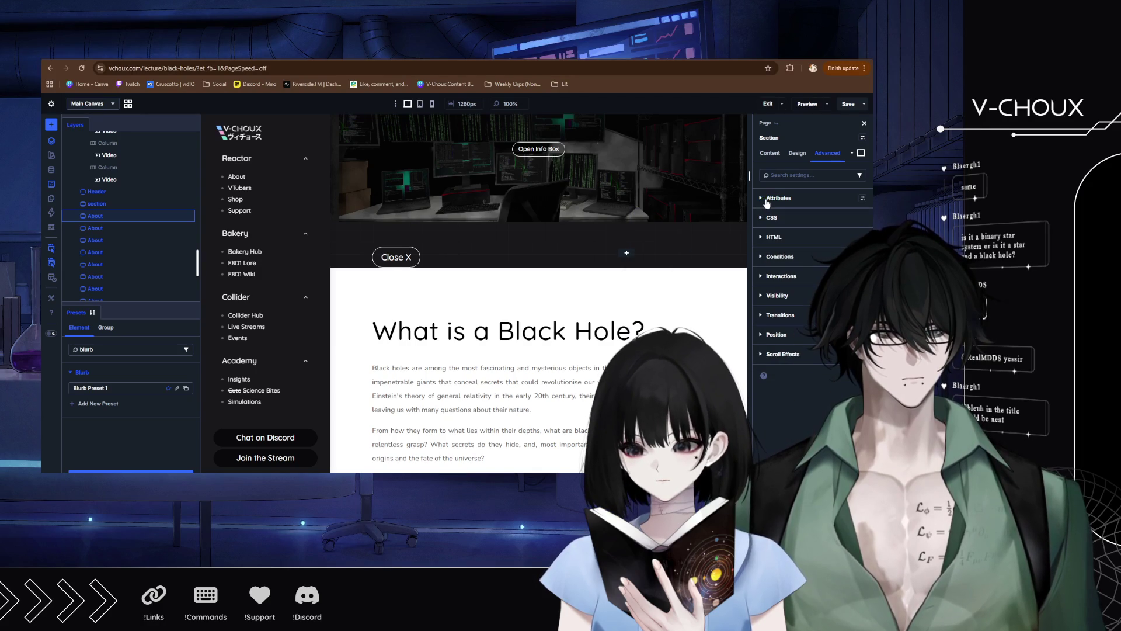
Give the Close X section the id 'reveal' and drag the Close X button below the heading.
click(353, 233)
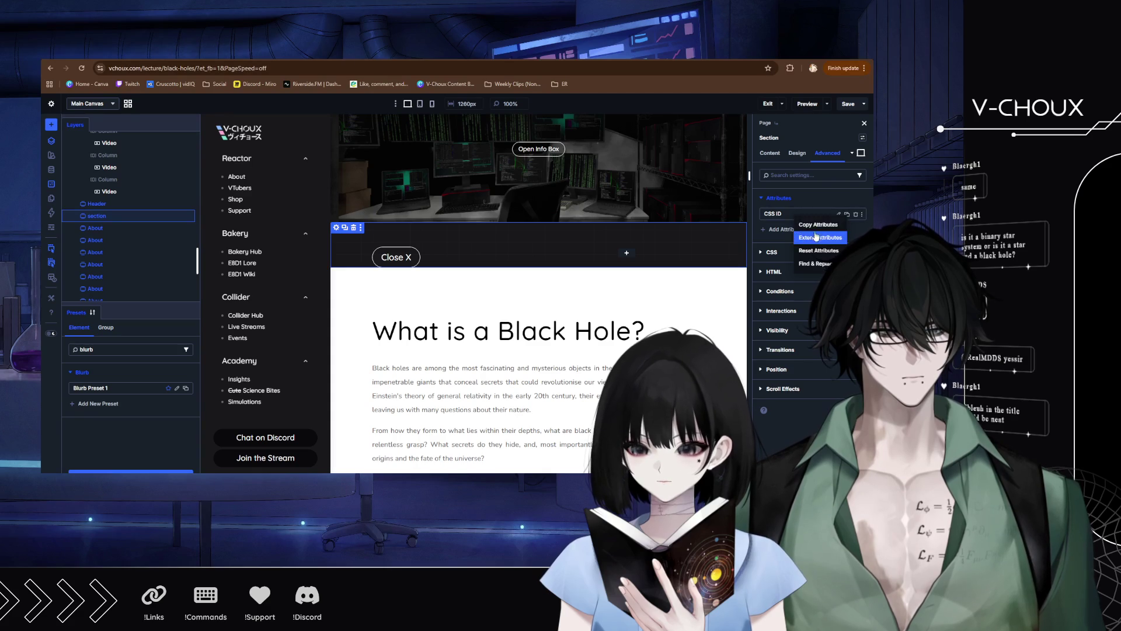
click(340, 287)
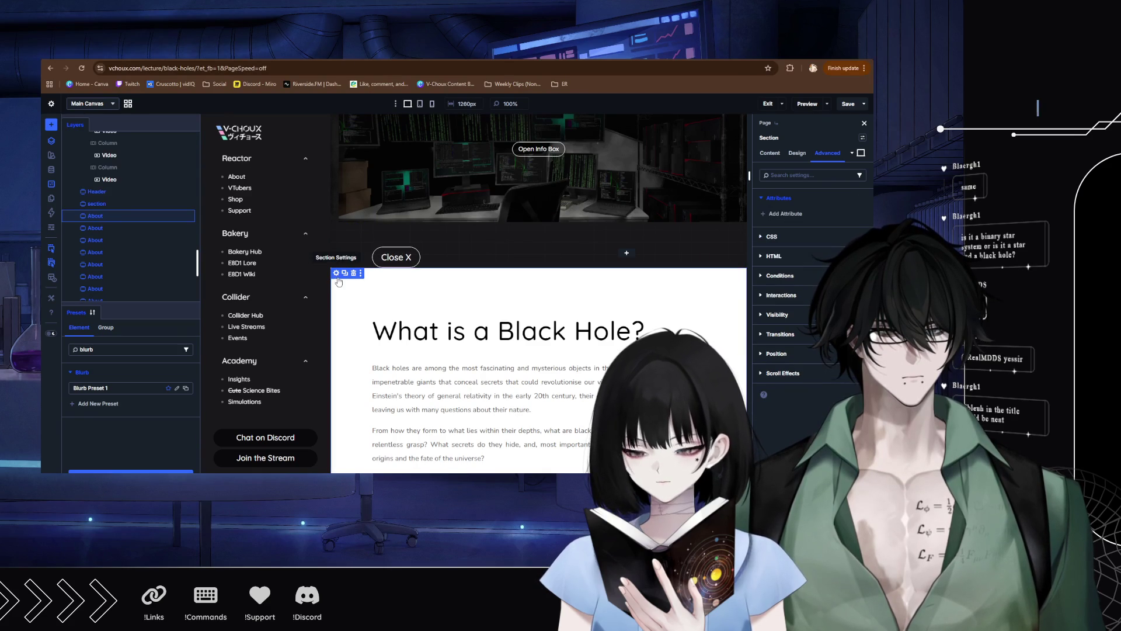
click(786, 214)
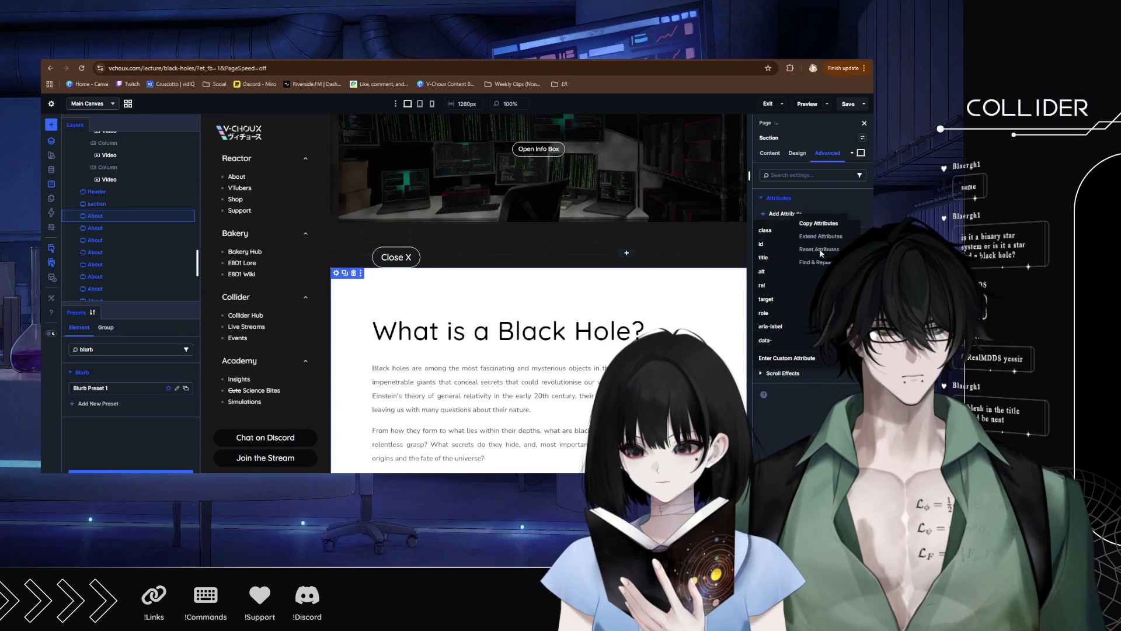
click(822, 225)
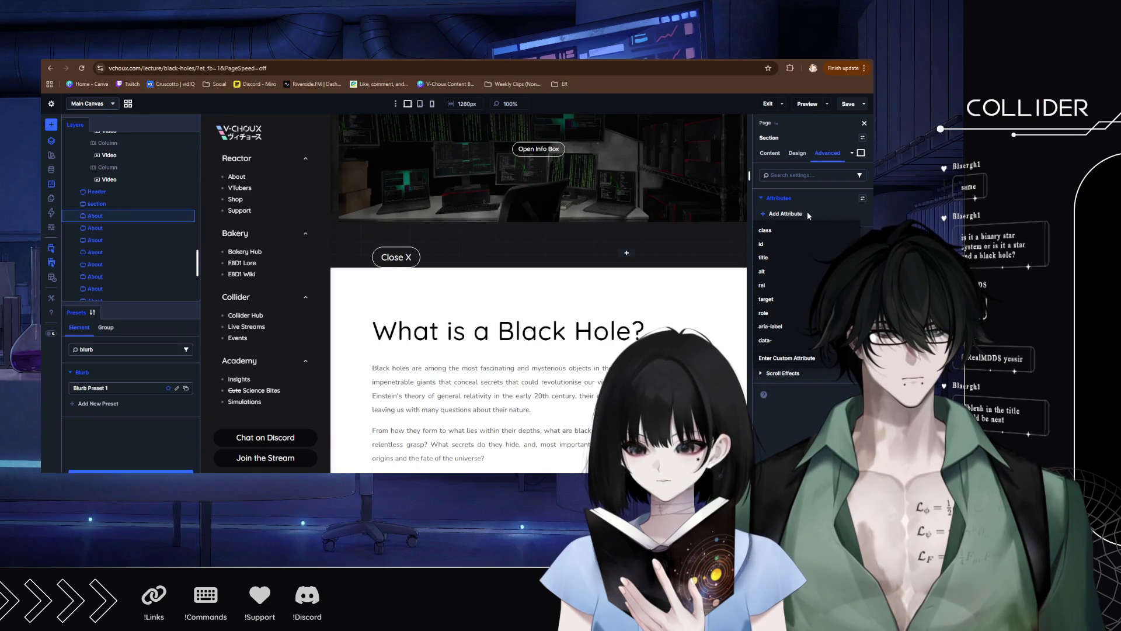
click(787, 245)
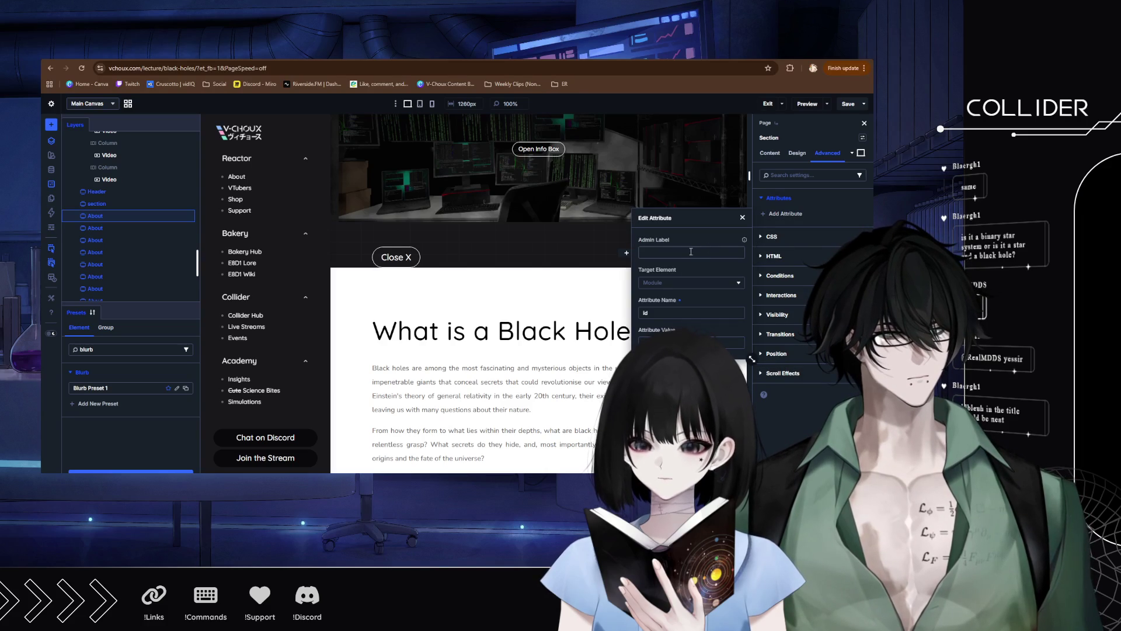
click(671, 342)
text(reveal)
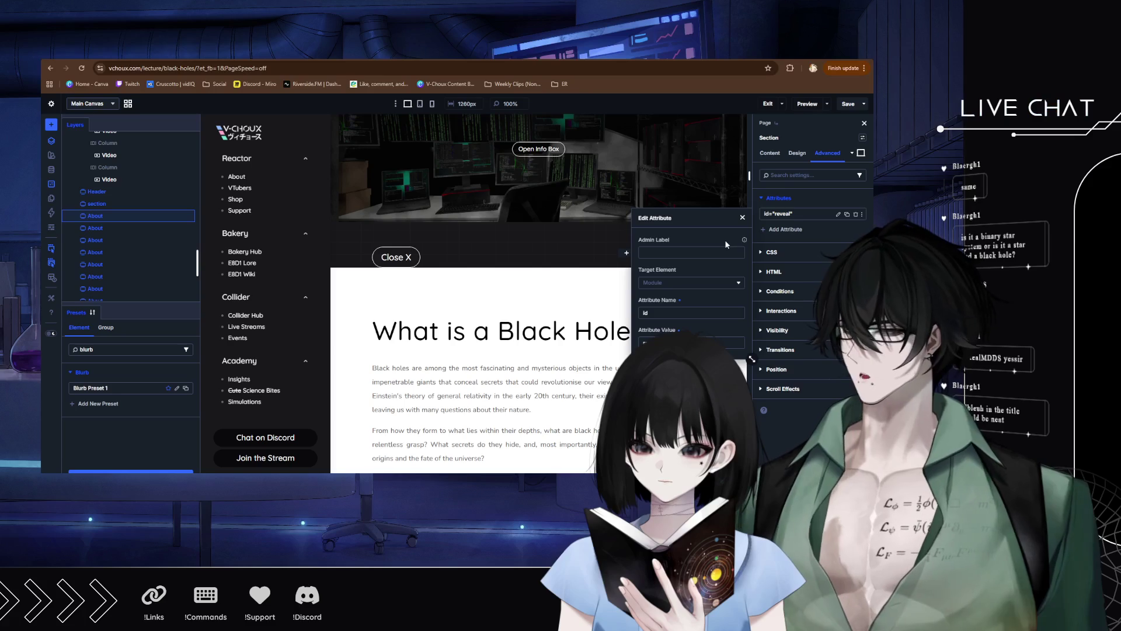
click(343, 237)
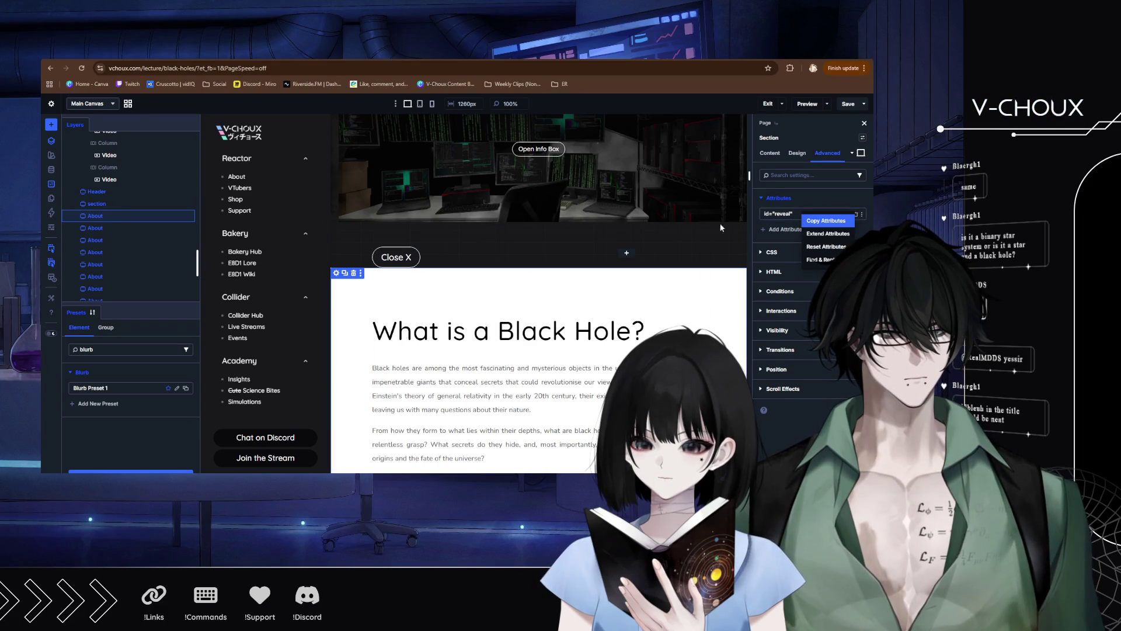
click(381, 261)
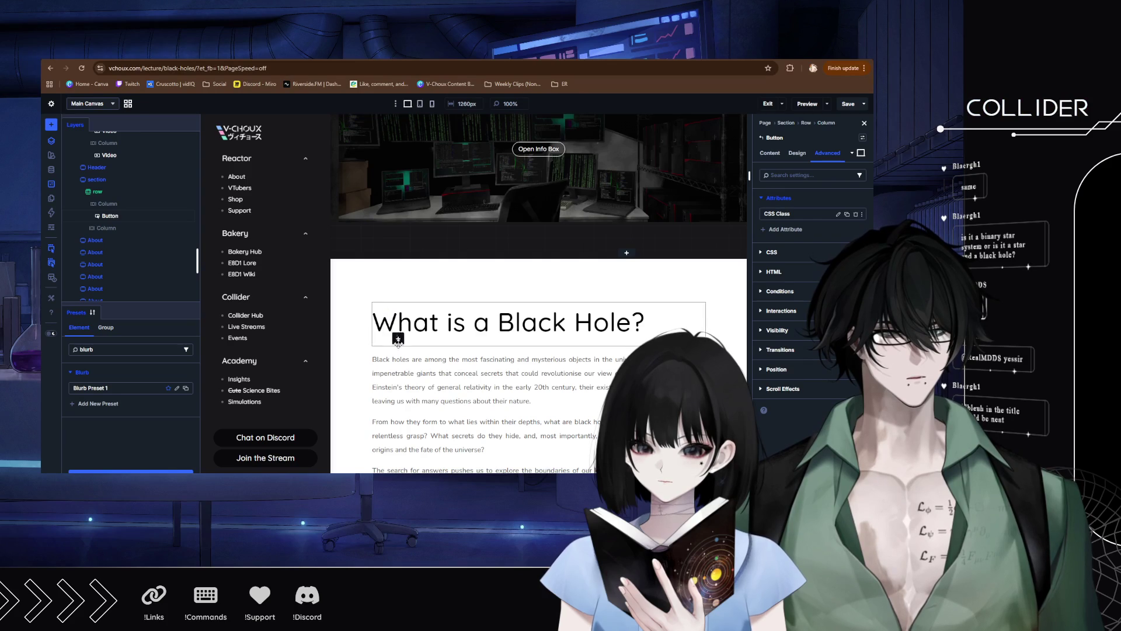
mouse_move(399, 344)
mouse_down()
mouse_move(388, 350)
mouse_move(401, 308)
mouse_move(397, 360)
mouse_up()
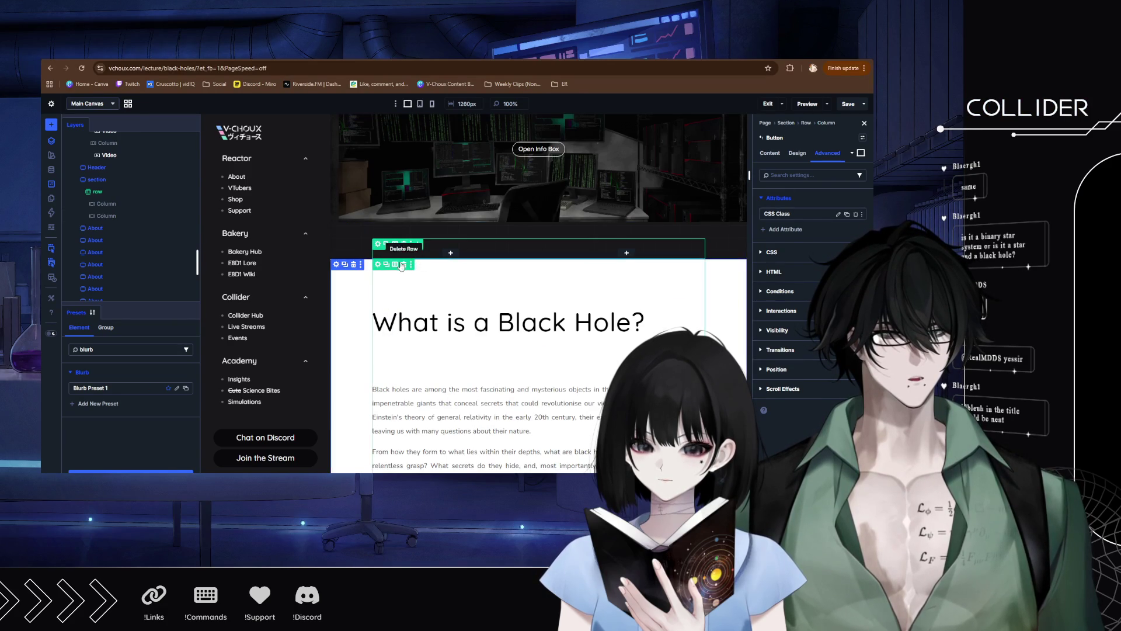
Delete the leftover section holding the empty row.
click(336, 229)
click(772, 252)
click(792, 221)
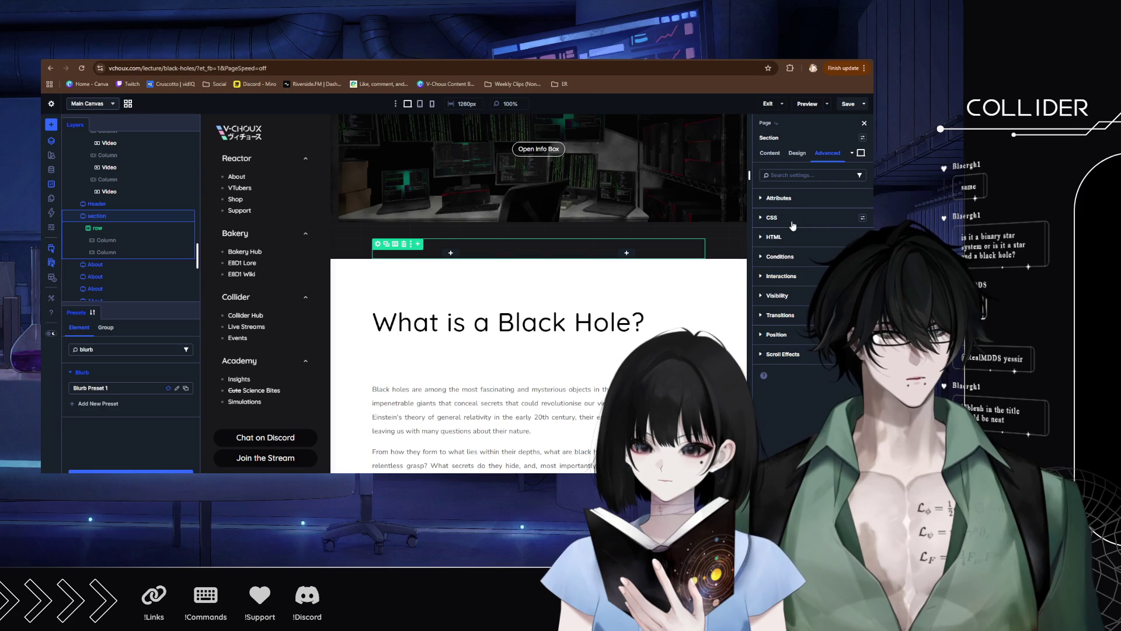
click(403, 244)
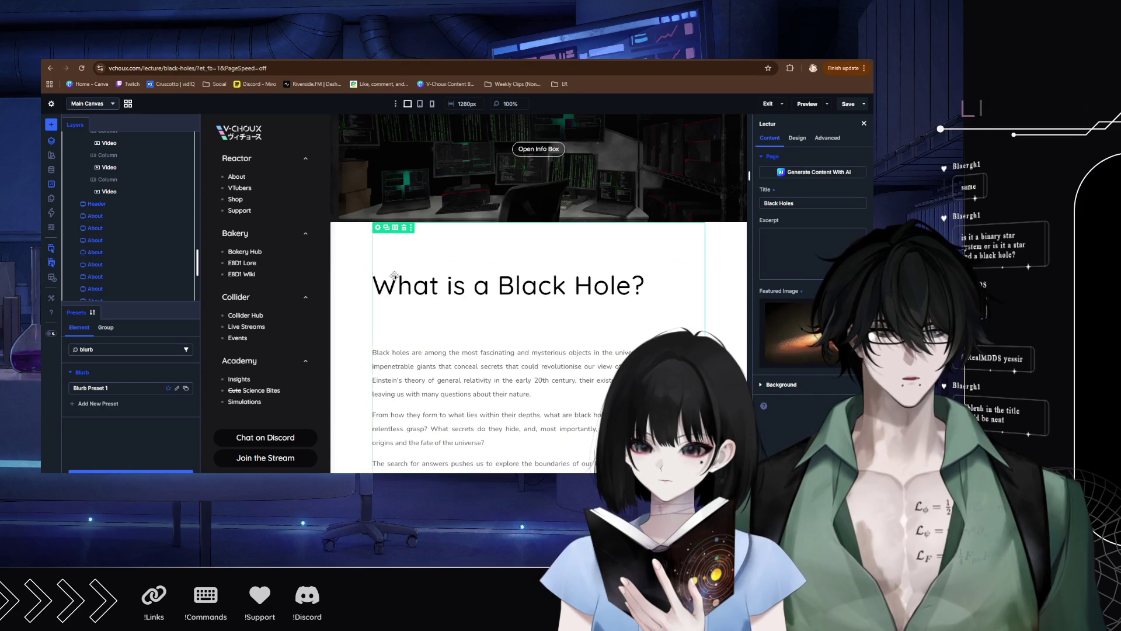
Set the Close X button's text colour to black (000).
click(404, 325)
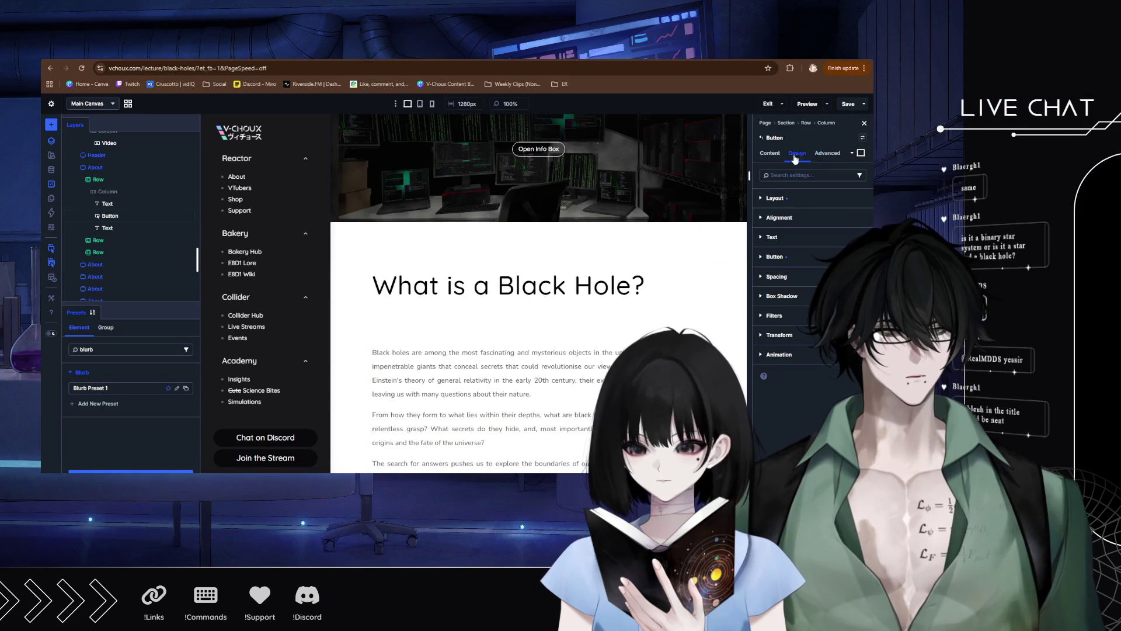
click(776, 257)
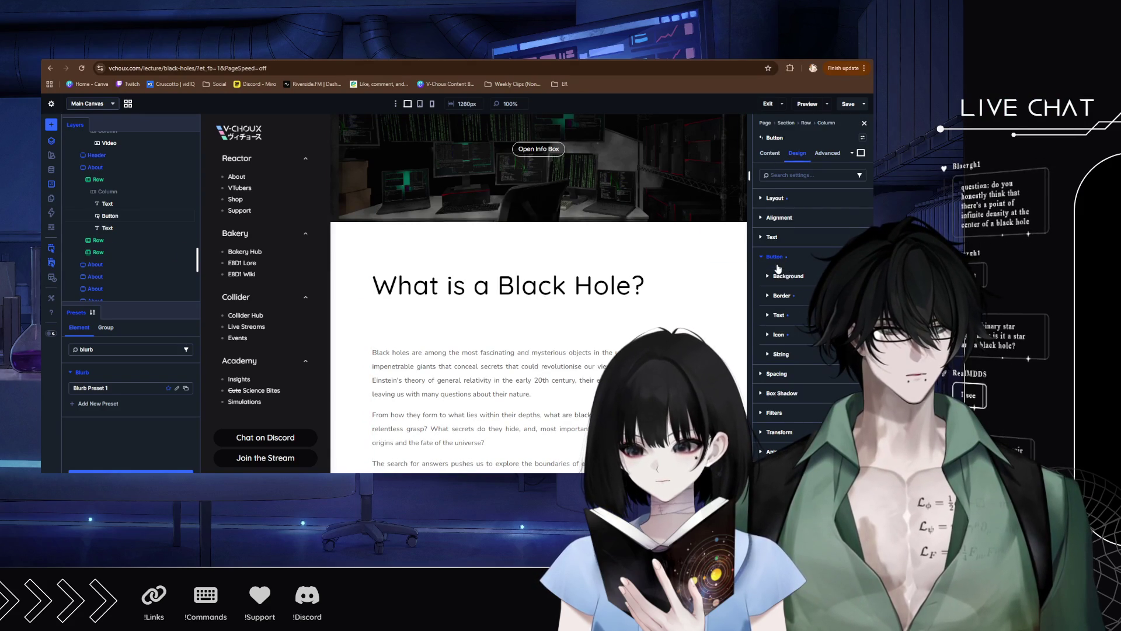
click(778, 315)
double_click(785, 433)
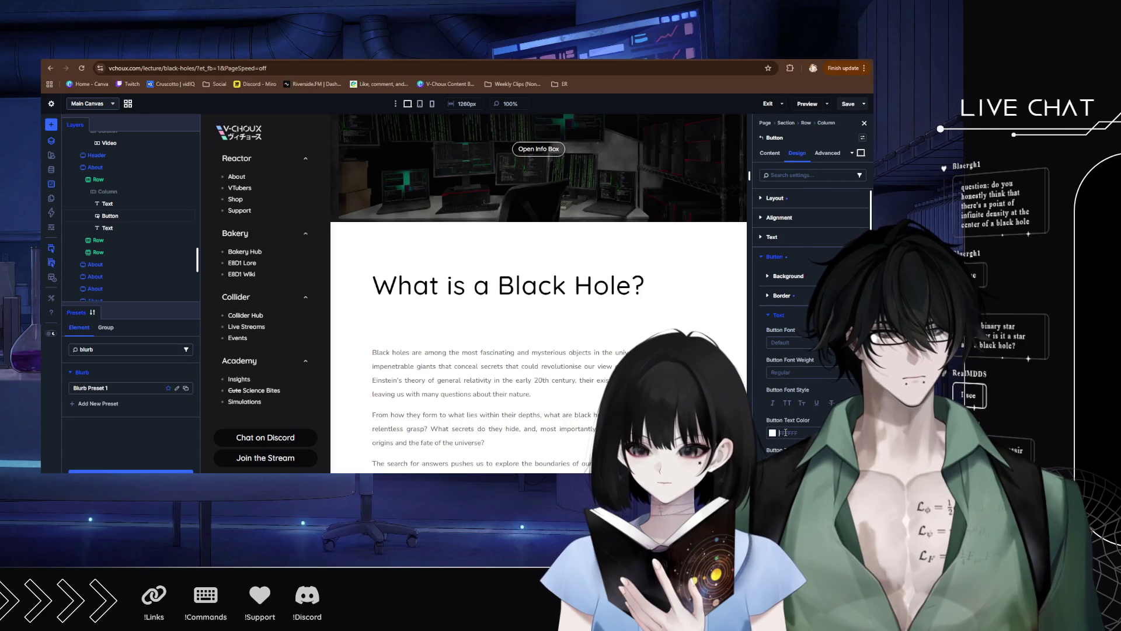
text(000)
key(Return)
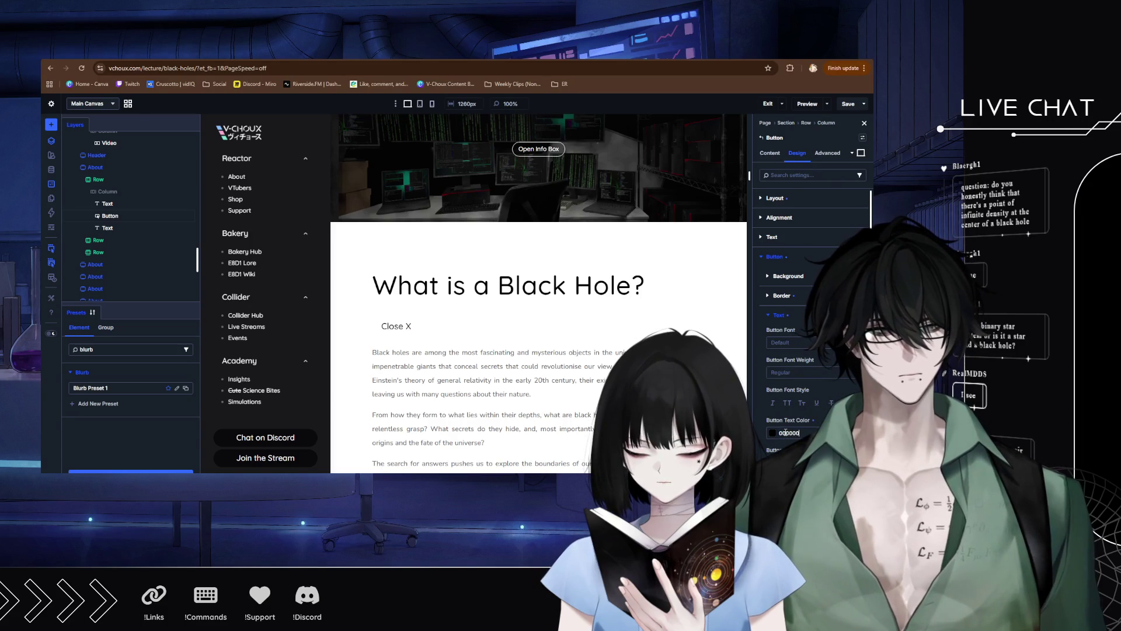
Set the Close X button's border colour to 000000.
scroll(790, 391, down, 3)
scroll(789, 390, down, 2)
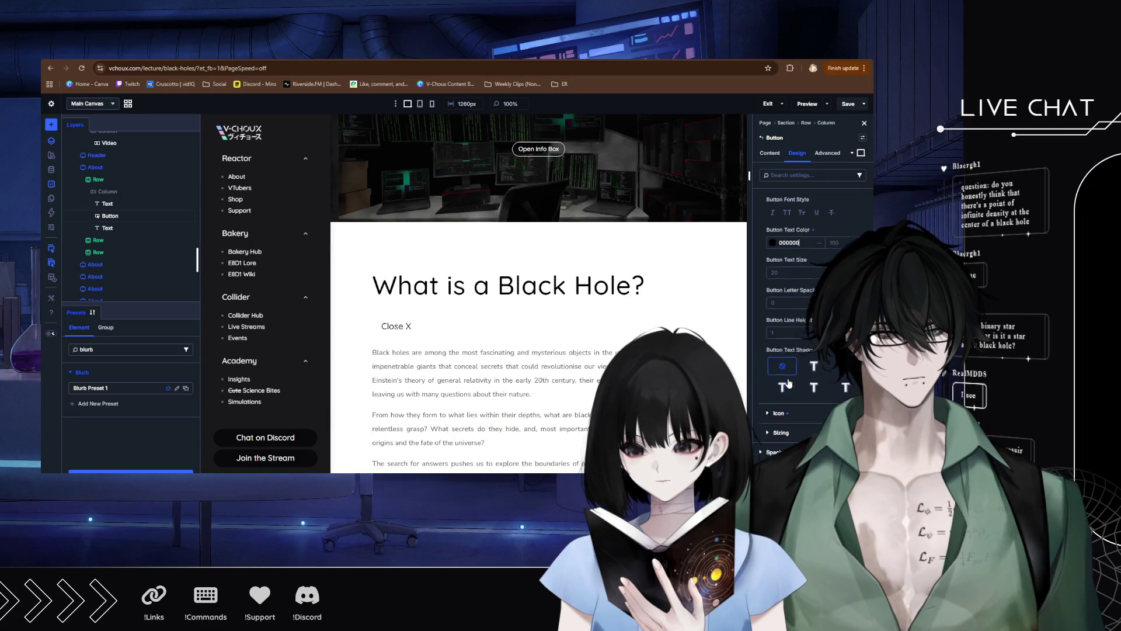
scroll(797, 341, down, 1)
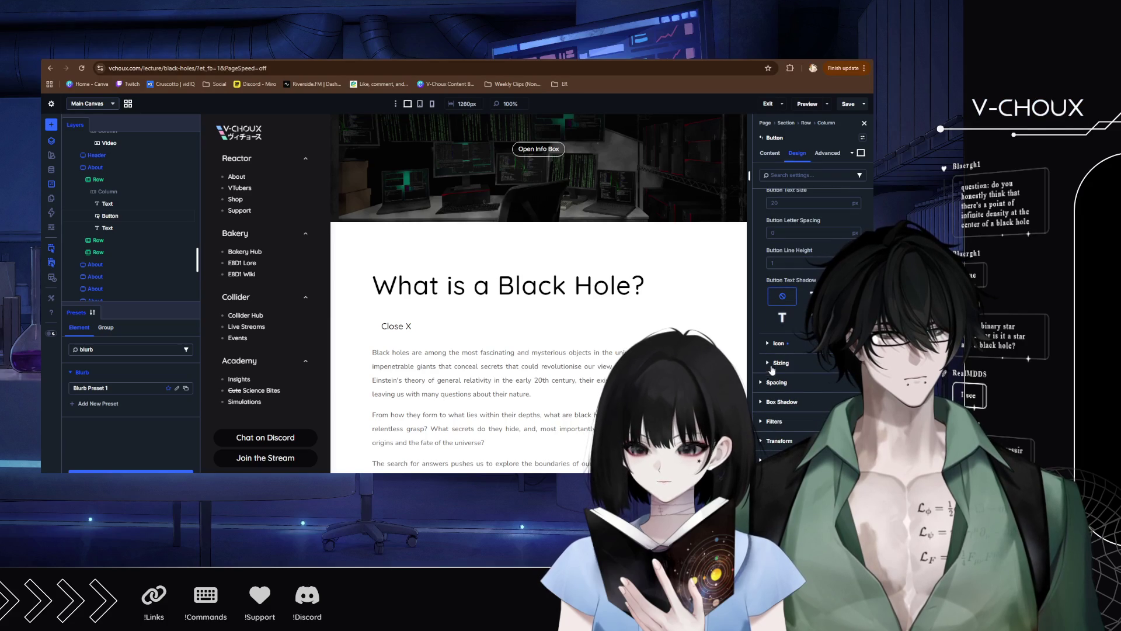
scroll(771, 386, up, 7)
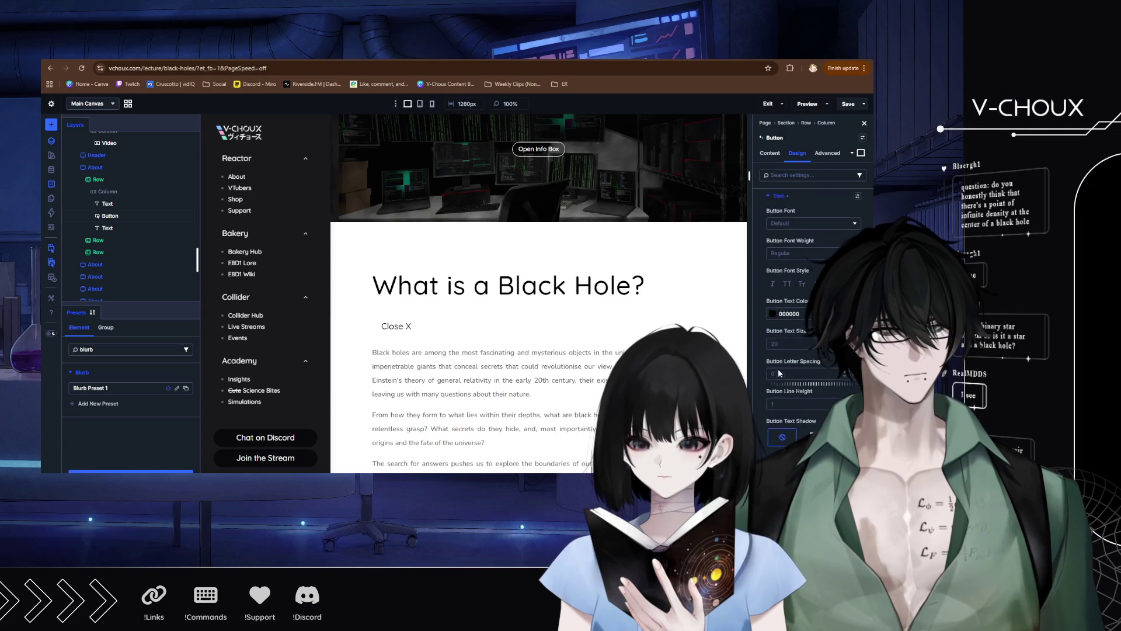
click(770, 253)
scroll(797, 342, down, 3)
click(788, 382)
text(0)
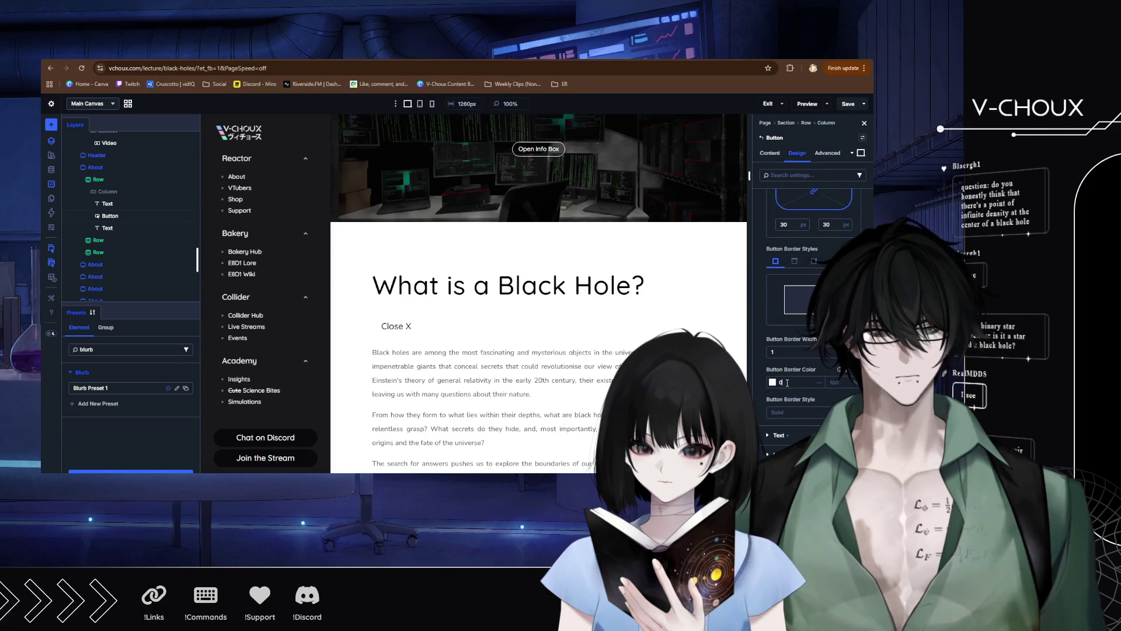
text(00000)
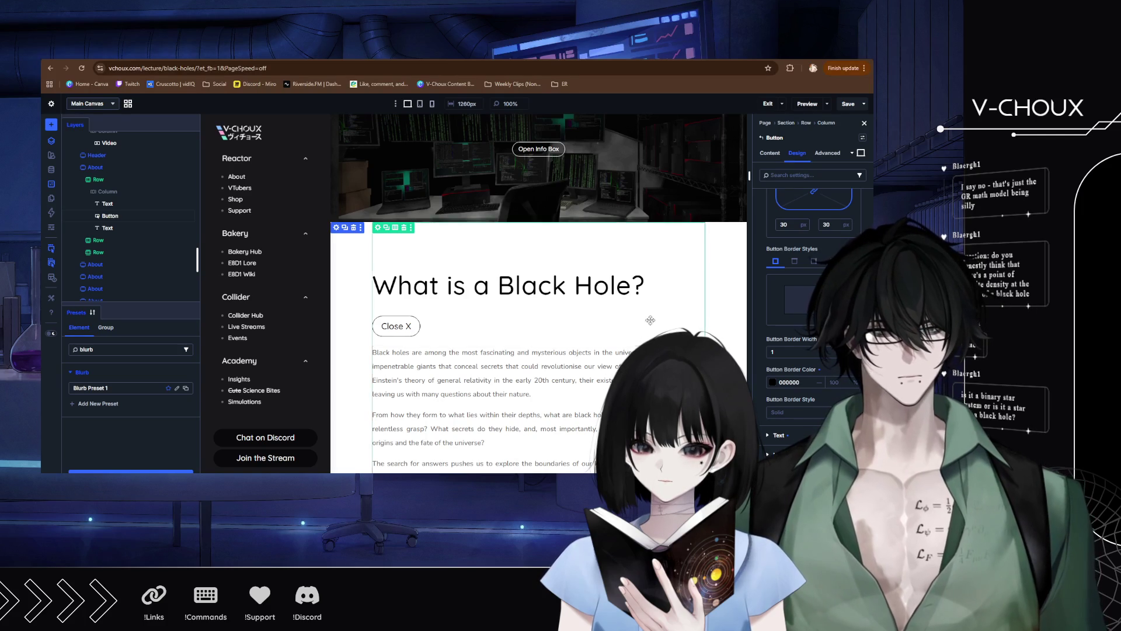
scroll(499, 332, down, 4)
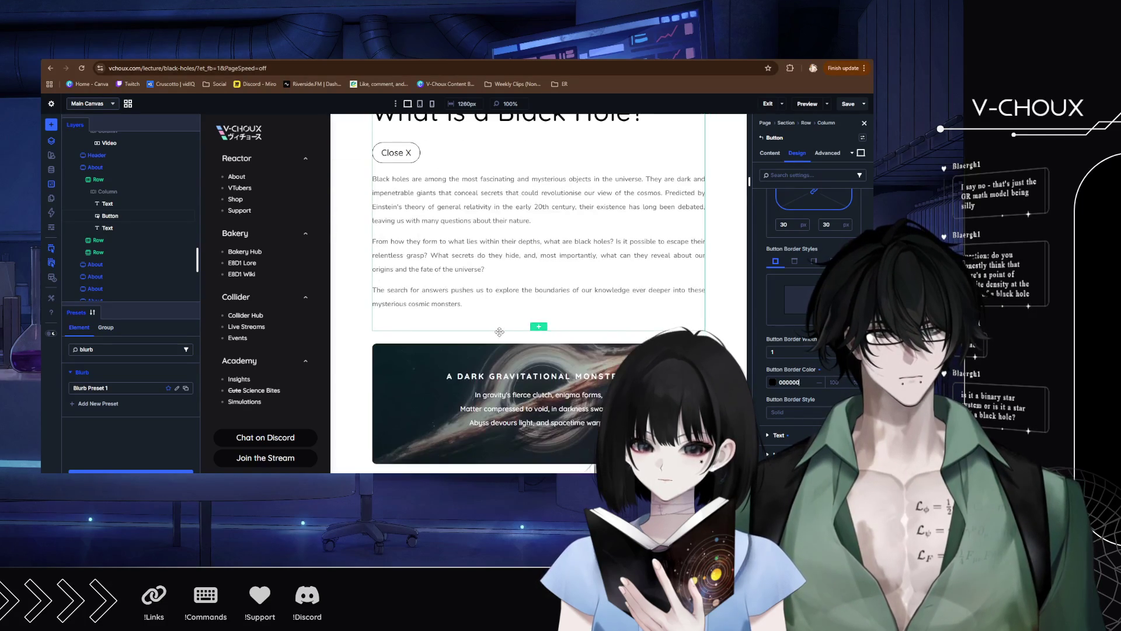
Scroll back up to the Lost Voices Soundscape player, then switch to the Excalidraw tab.
scroll(500, 331, up, 2)
scroll(499, 332, down, 3)
scroll(500, 332, down, 15)
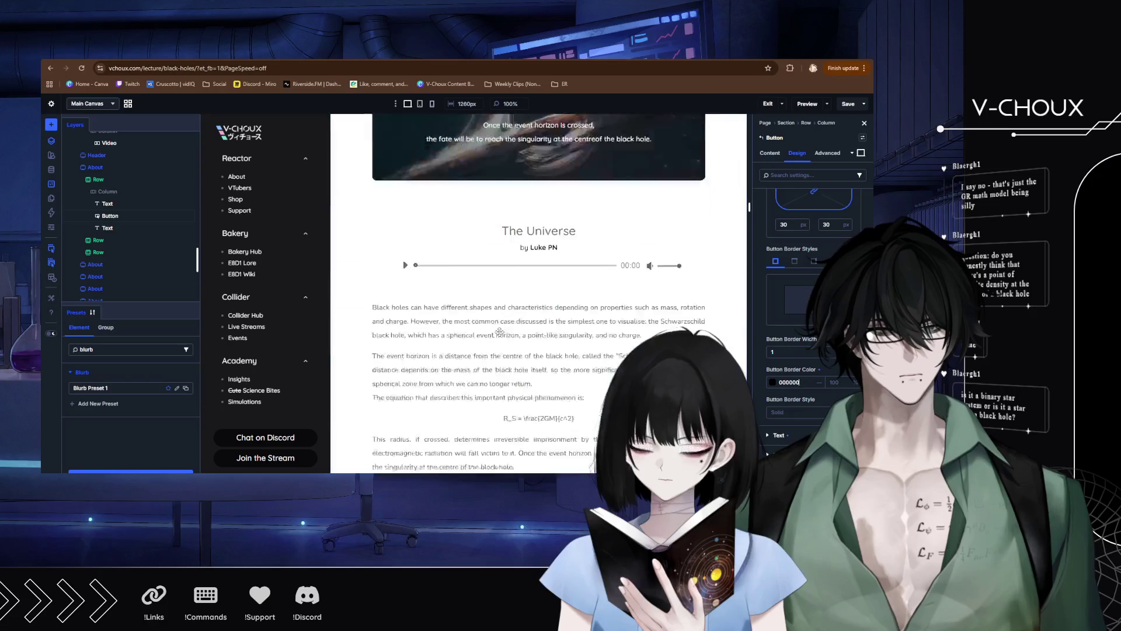
scroll(500, 332, down, 15)
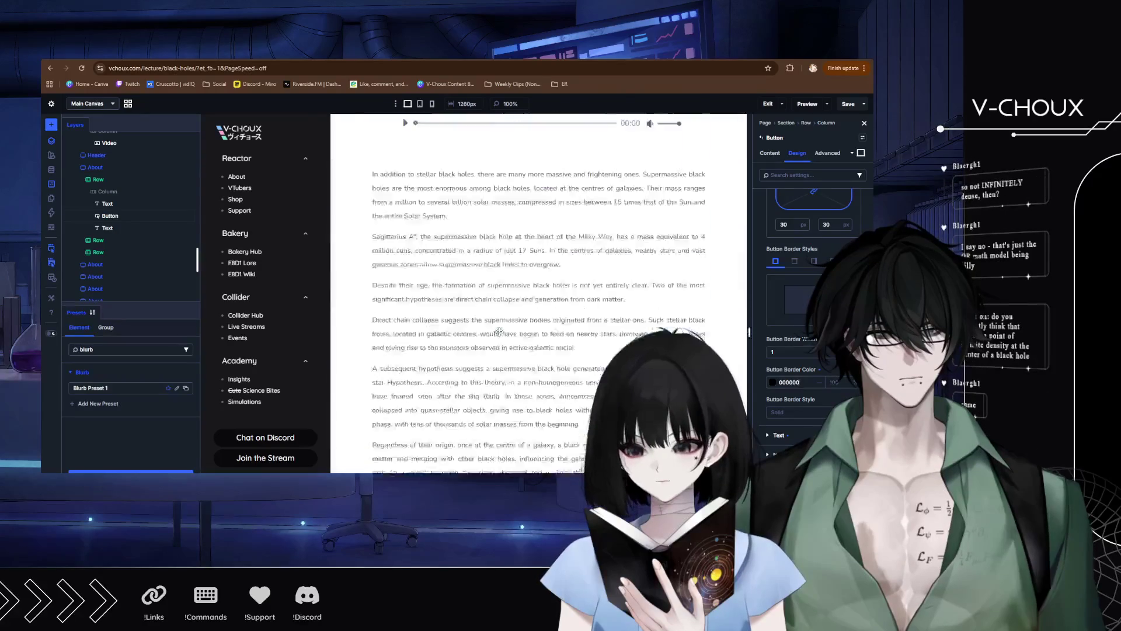
scroll(500, 332, down, 5)
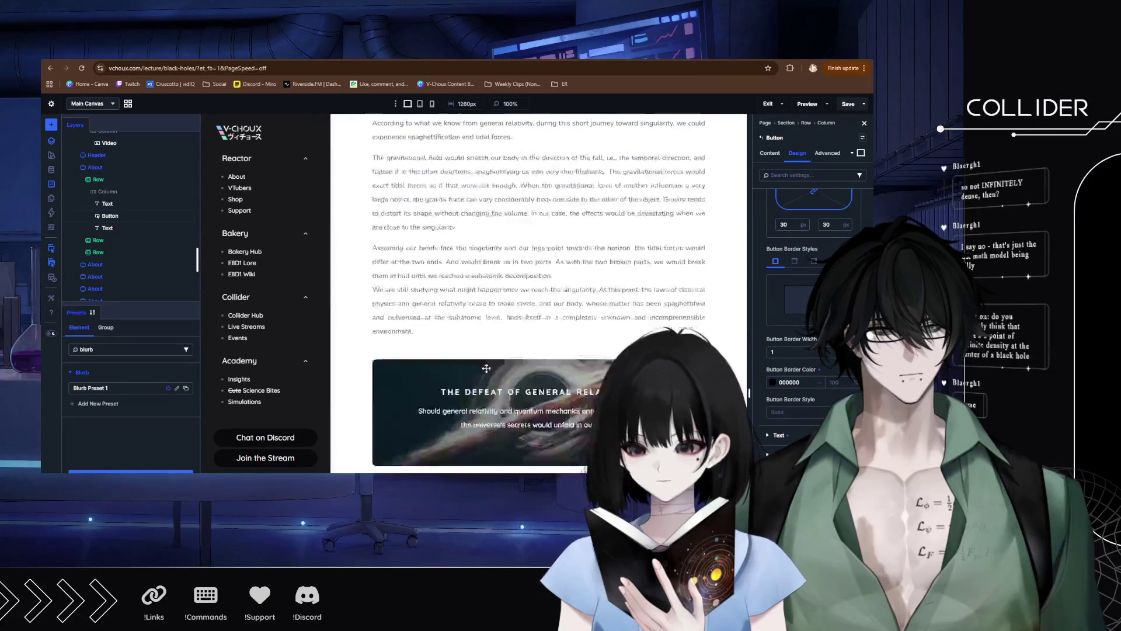
scroll(441, 422, down, 10)
scroll(442, 291, up, 3)
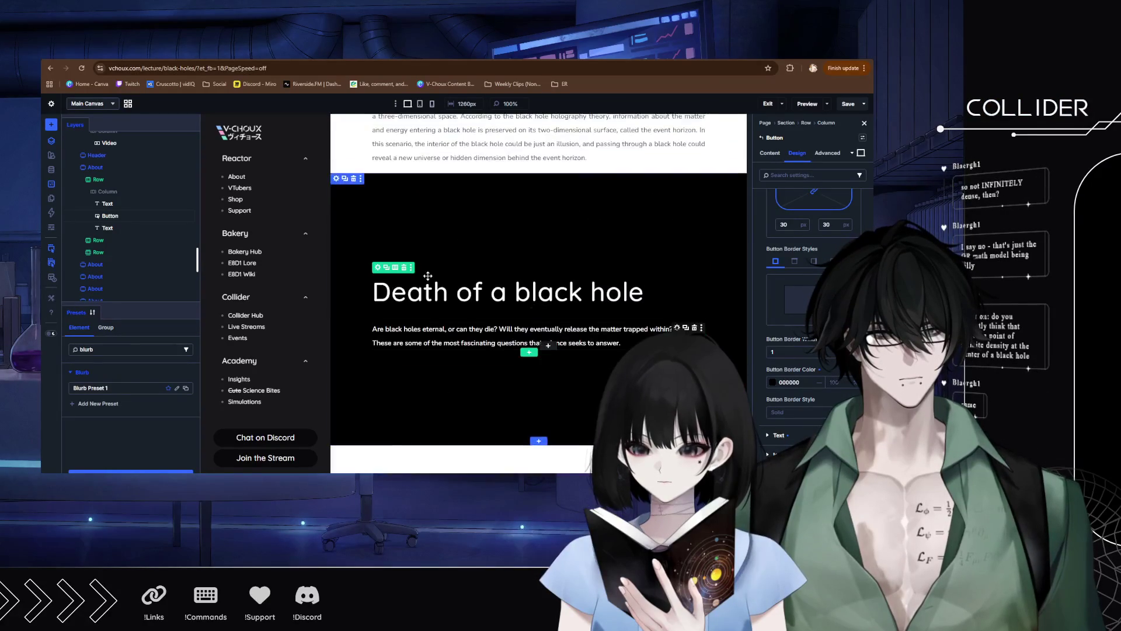
scroll(441, 362, down, 3)
scroll(442, 359, up, 3)
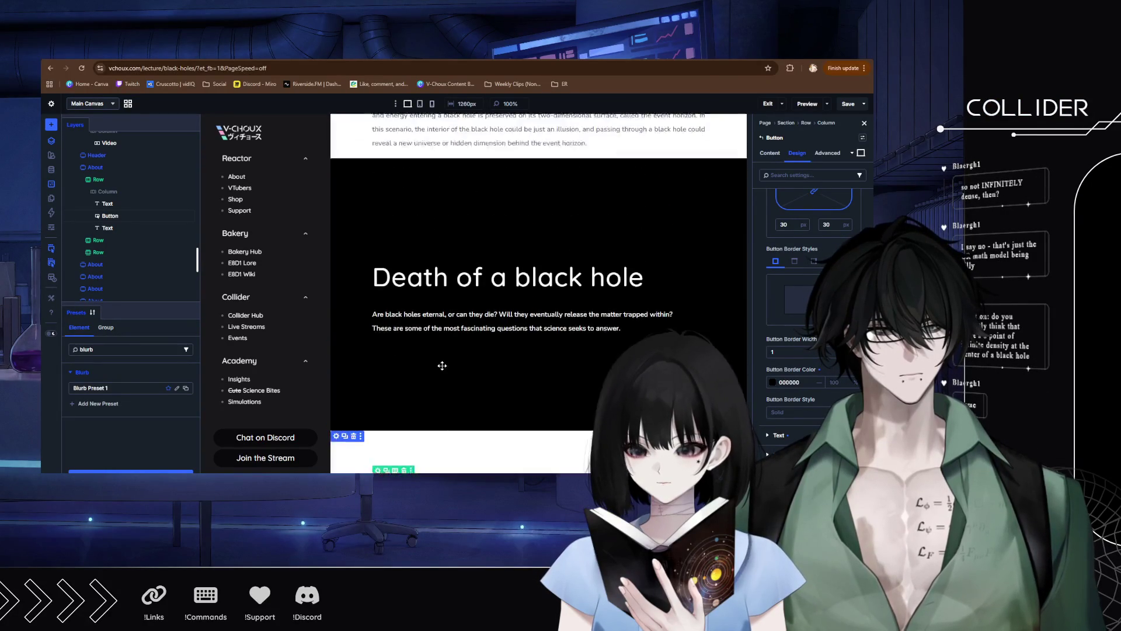
scroll(444, 333, up, 2)
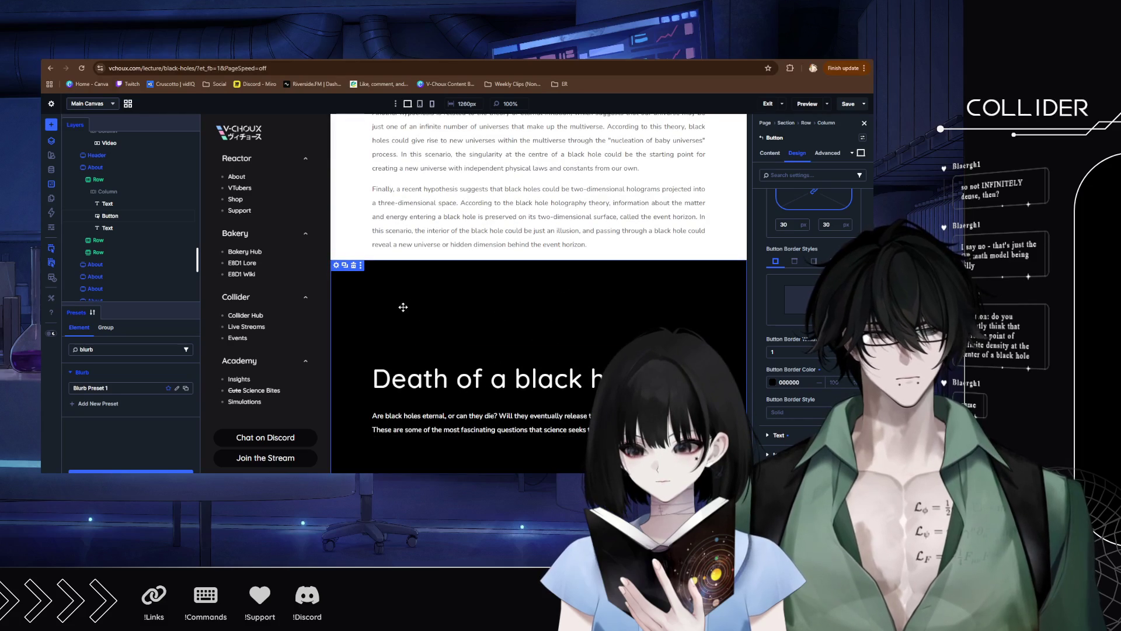
scroll(404, 311, up, 3)
scroll(412, 333, down, 10)
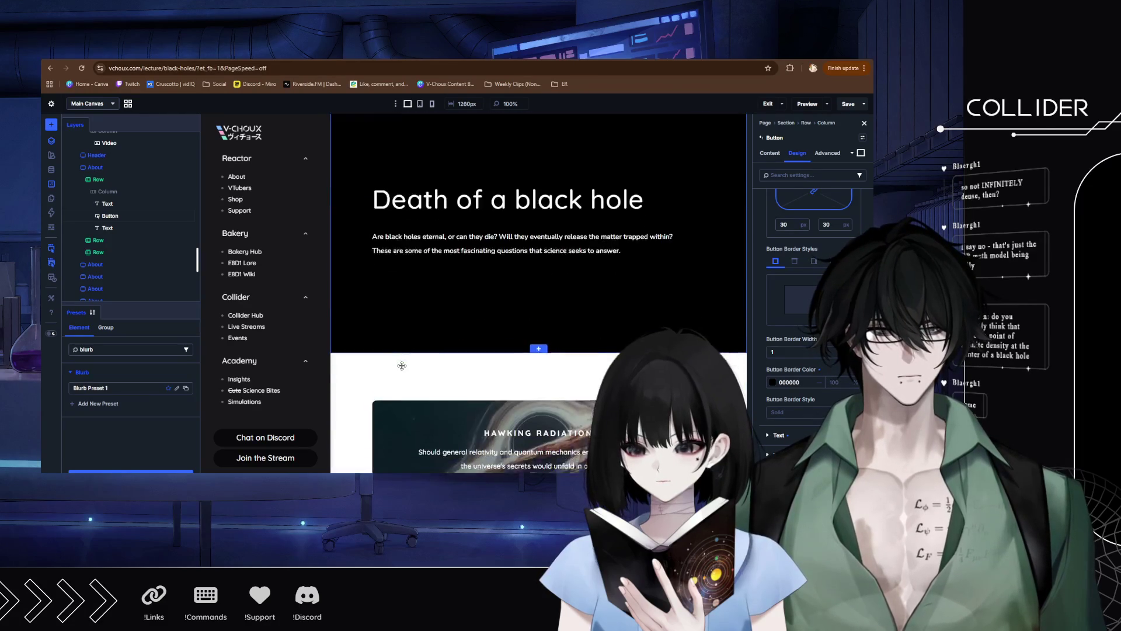
scroll(444, 336, down, 3)
scroll(469, 325, up, 3)
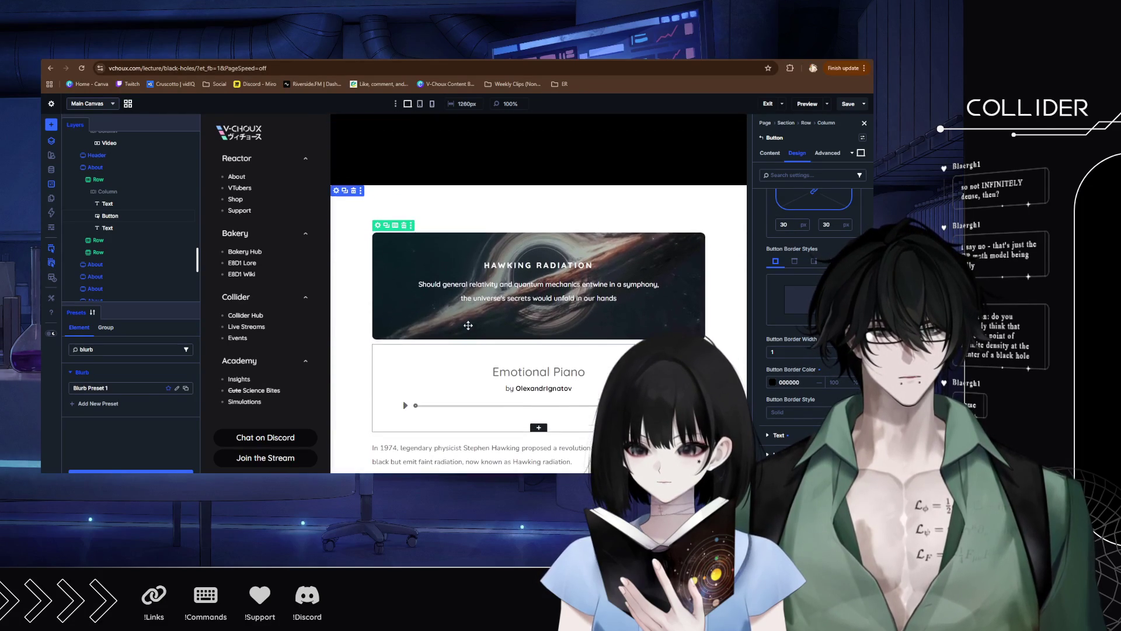
scroll(451, 326, up, 5)
scroll(449, 329, down, 15)
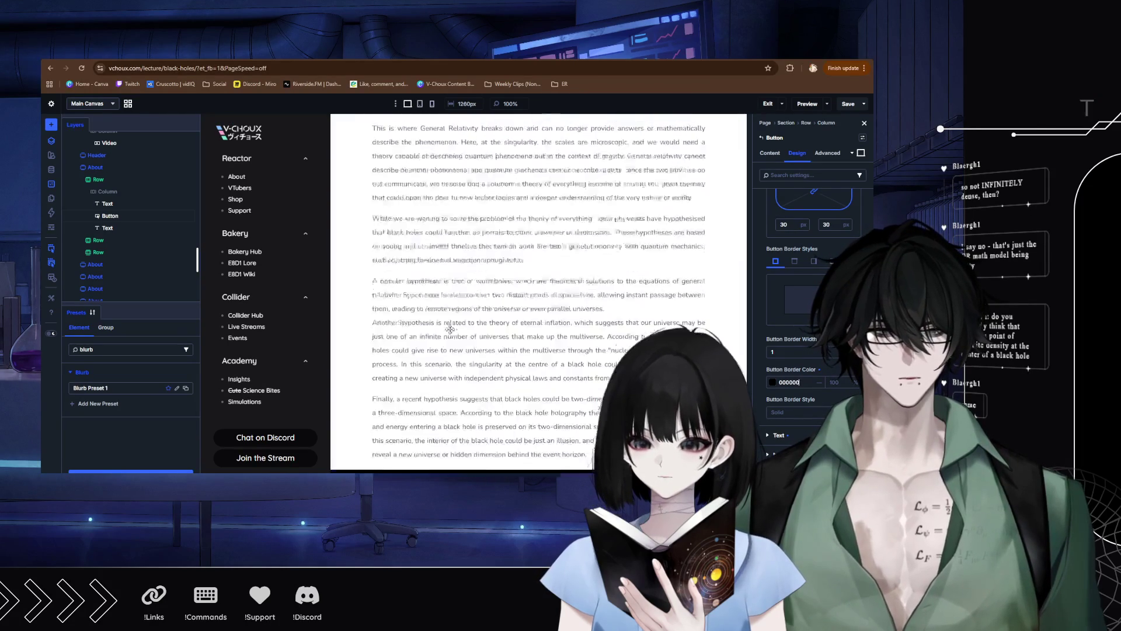
scroll(450, 329, up, 15)
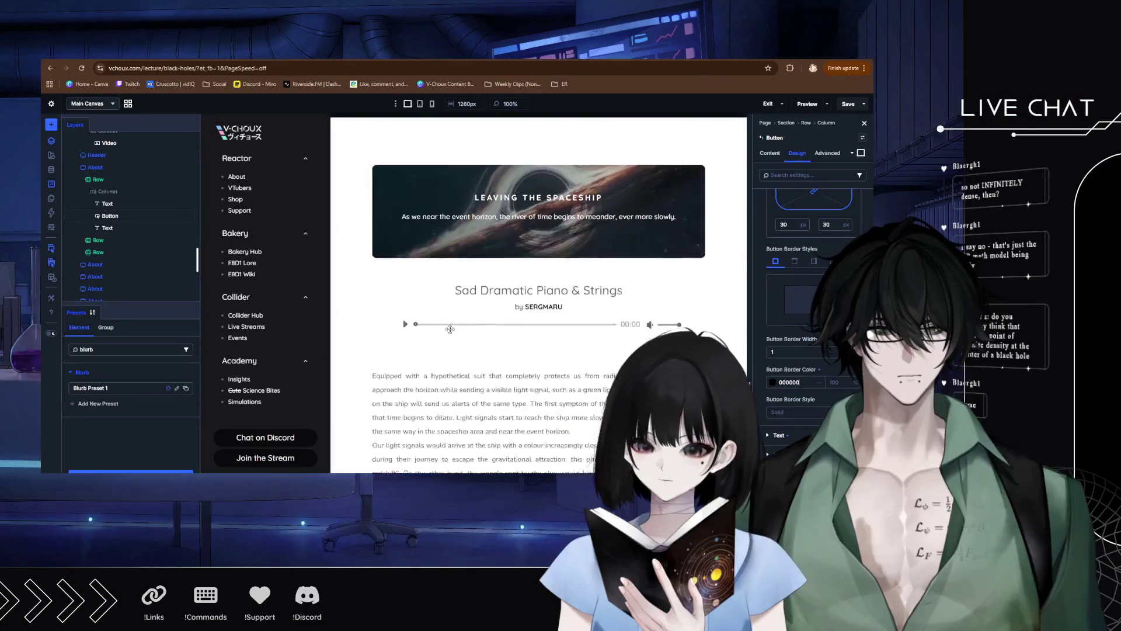
scroll(450, 329, up, 15)
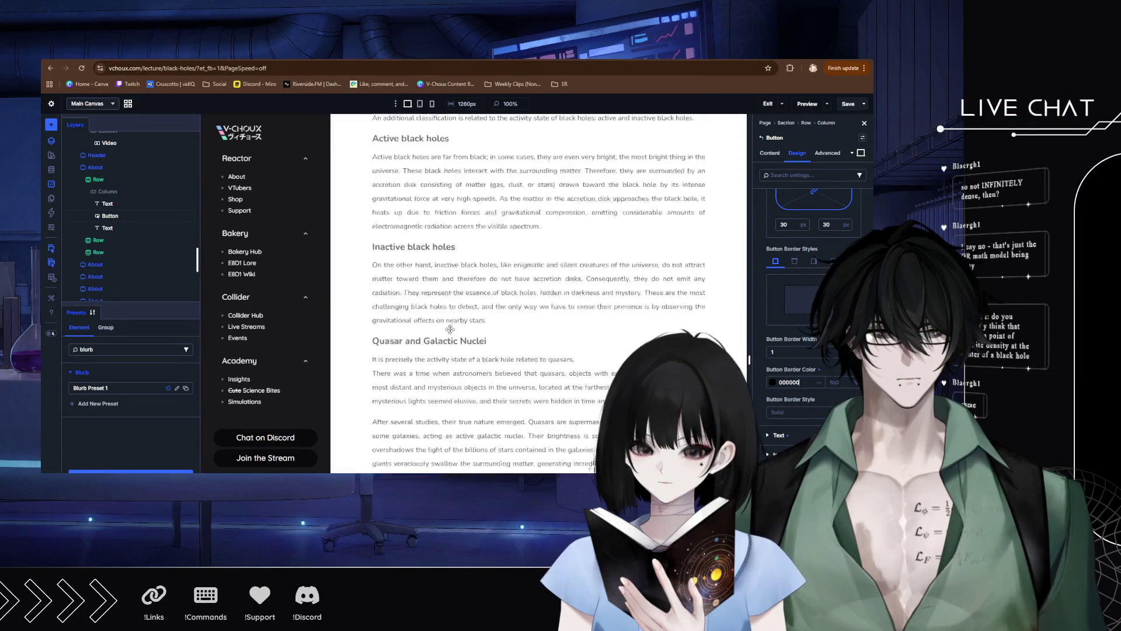
scroll(450, 329, up, 4)
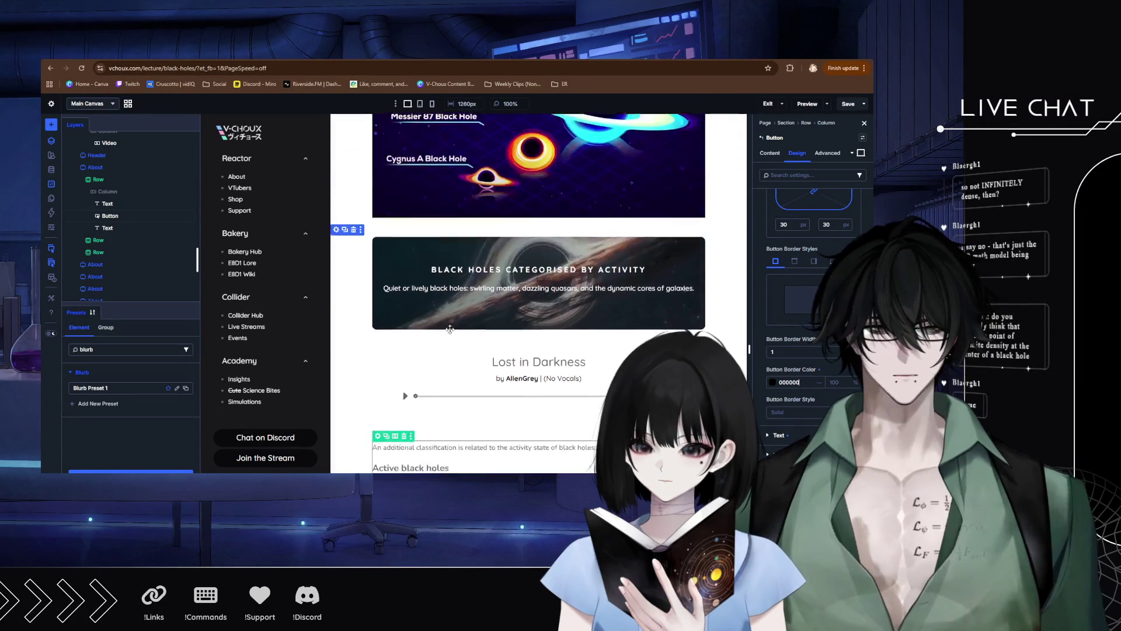
scroll(449, 329, up, 10)
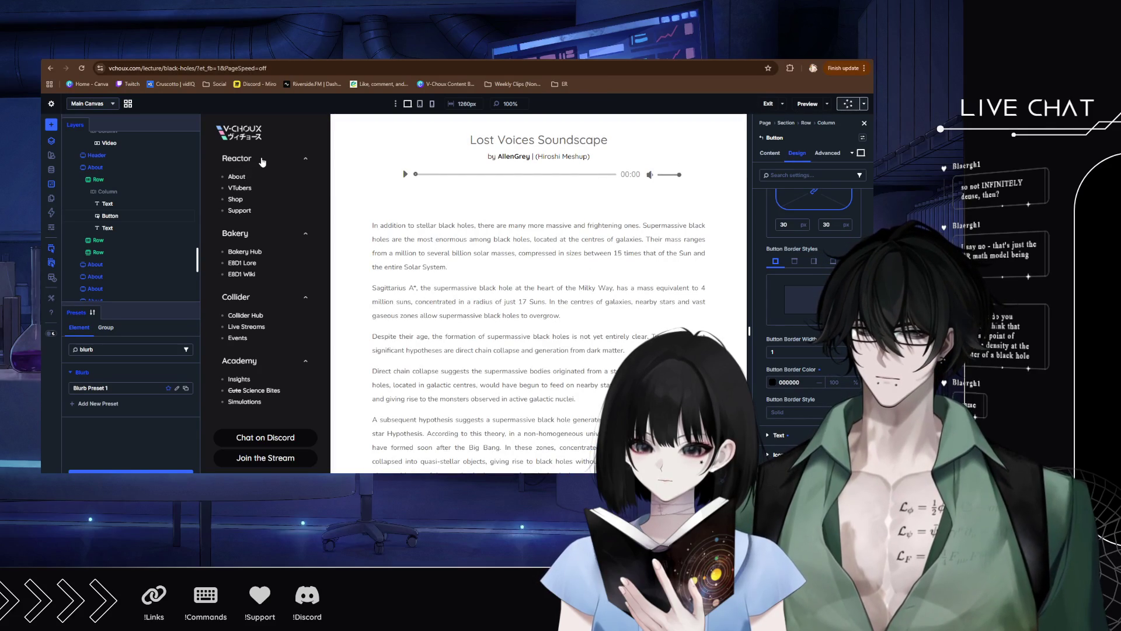
mouse_move(261, 158)
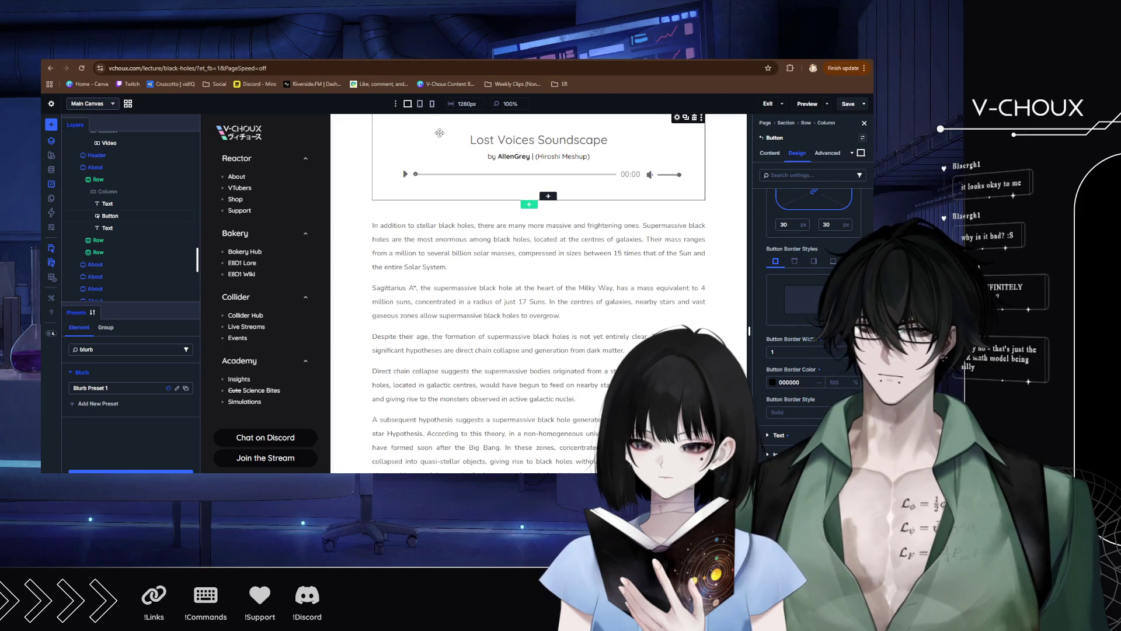
key(ctrl+Tab)
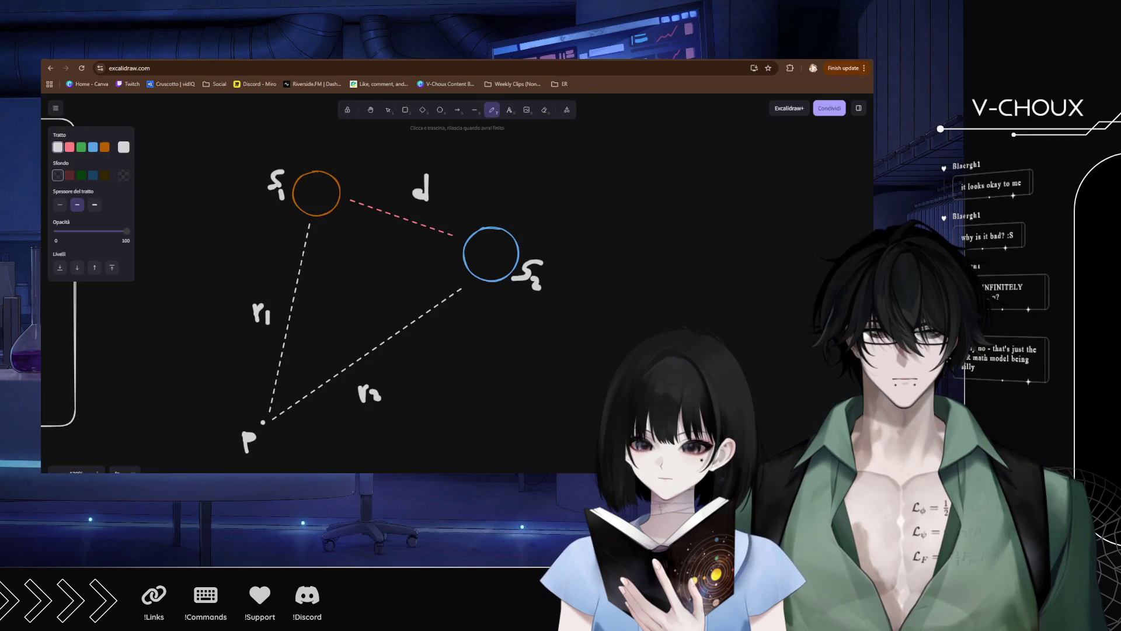
Mark the midpoint between the circles and draw line r from P to it.
scroll(358, 226, down, 2)
scroll(353, 228, up, 1)
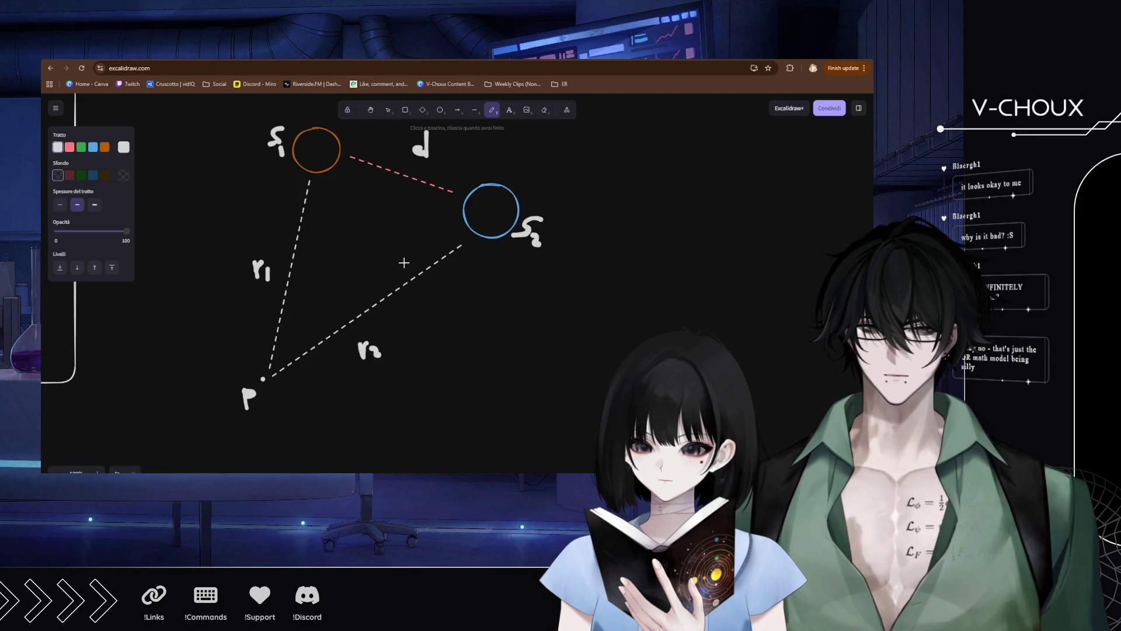
drag(491, 282, 389, 297)
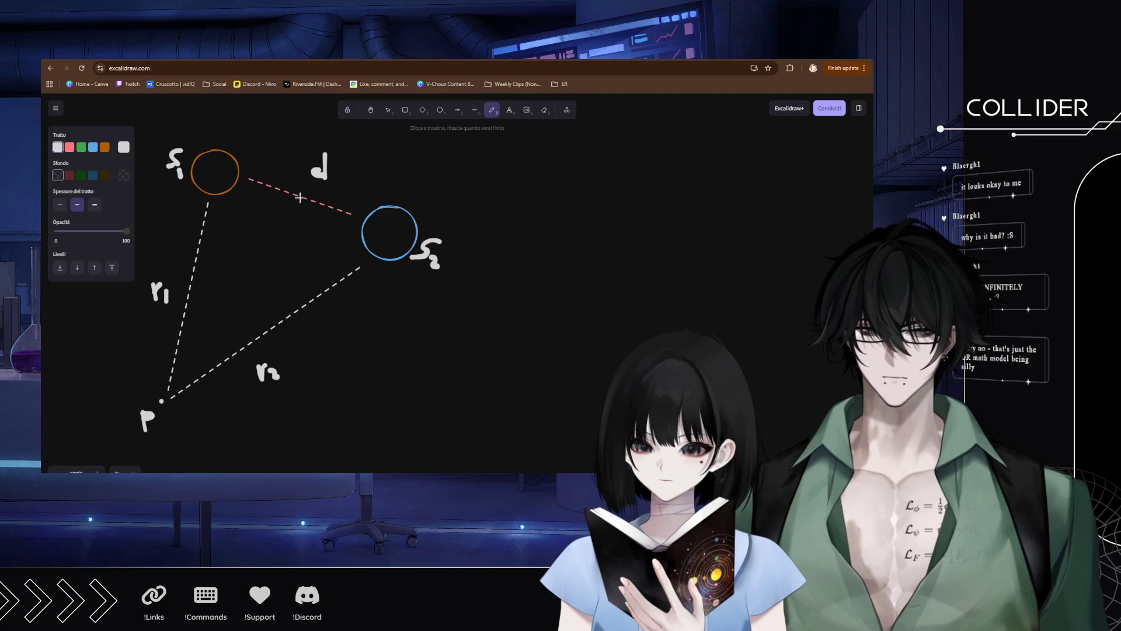
mouse_move(304, 212)
mouse_down()
mouse_move(315, 219)
mouse_move(220, 314)
mouse_move(159, 403)
mouse_up()
drag(240, 311, 250, 307)
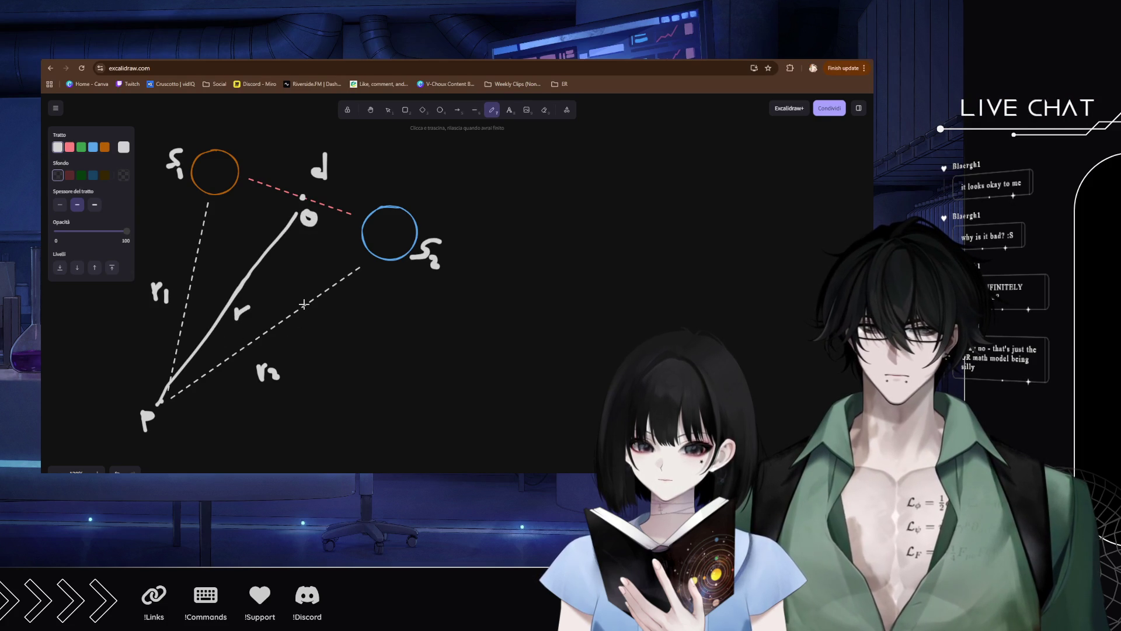
Draw a line joining both circles through the midpoint and mark the angle θ there.
drag(224, 183, 385, 229)
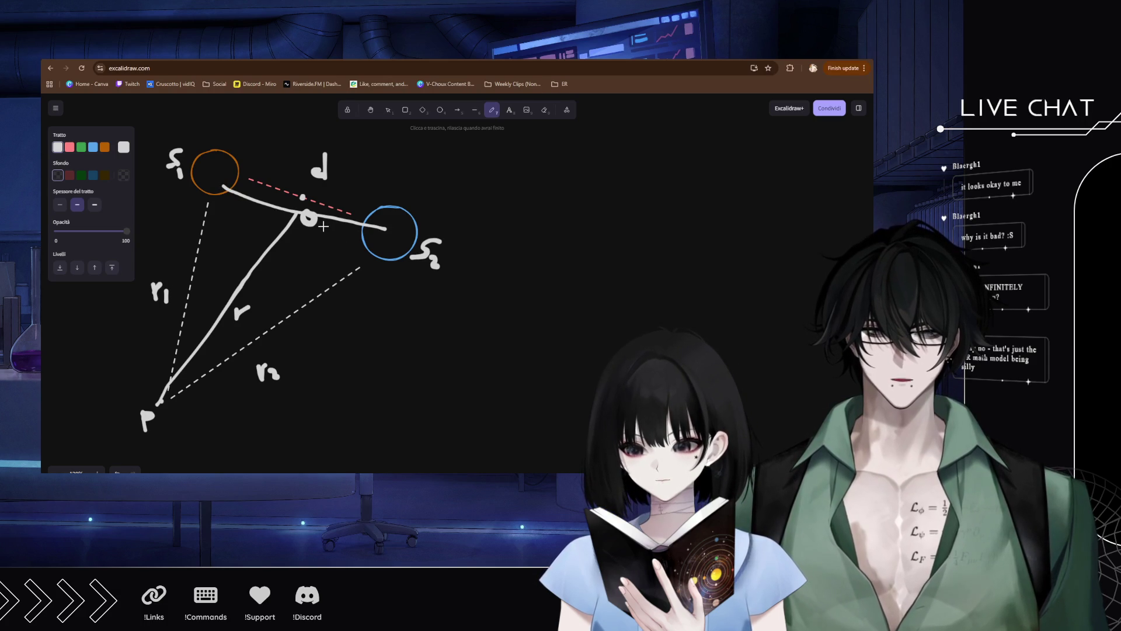
mouse_move(323, 224)
mouse_down()
mouse_move(301, 240)
mouse_move(350, 237)
mouse_up()
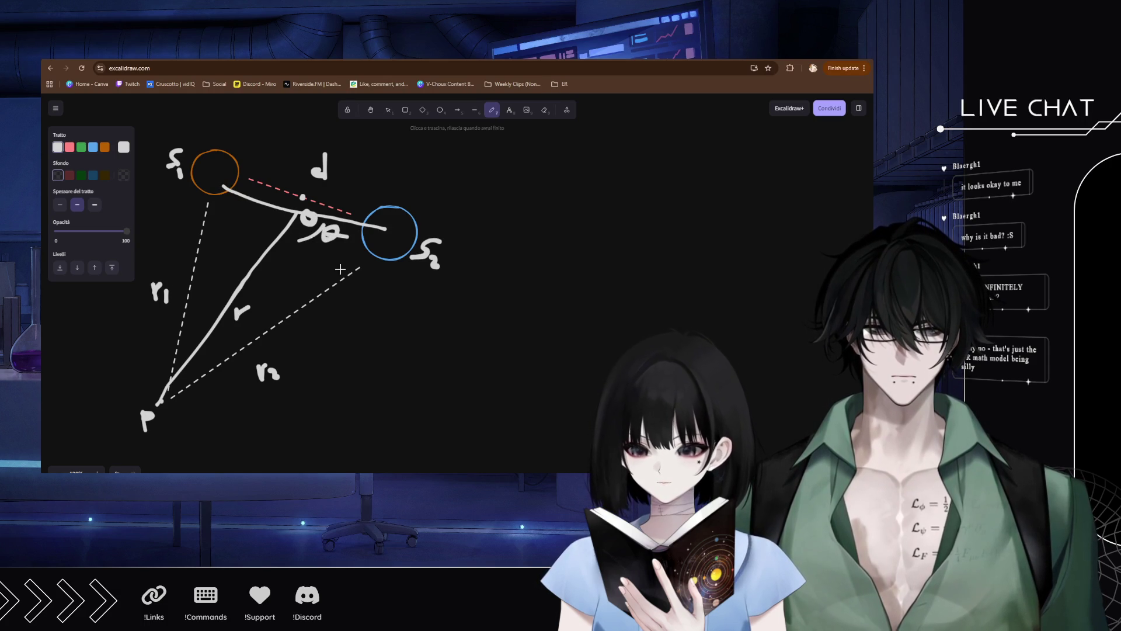
mouse_move(490, 311)
mouse_down()
mouse_move(453, 311)
mouse_move(341, 253)
mouse_up()
scroll(321, 292, right, 3)
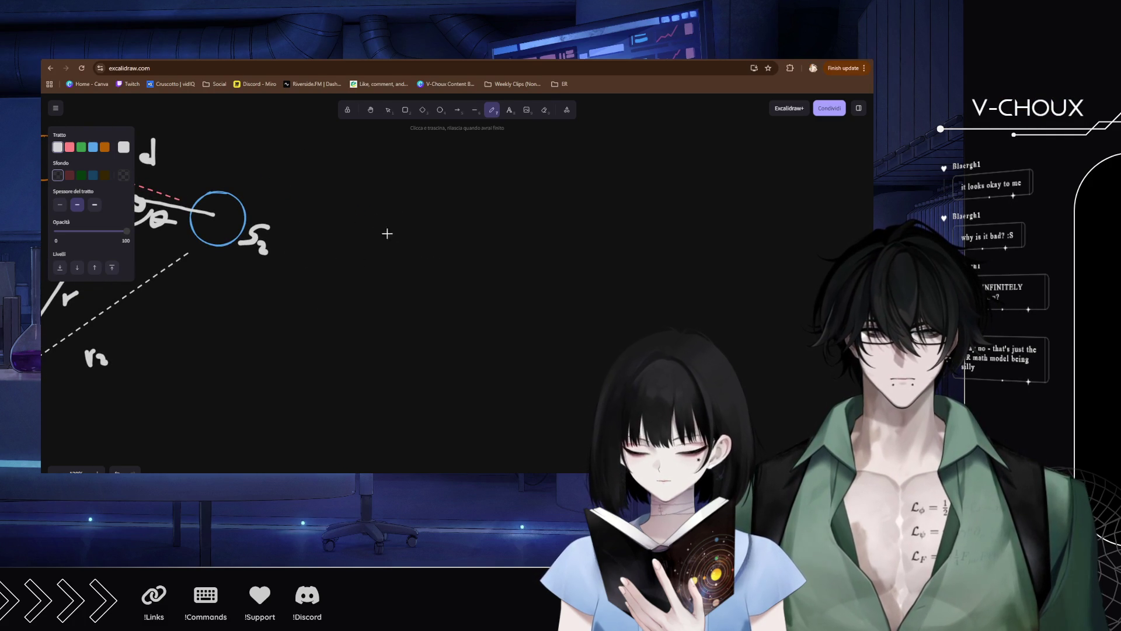
Begin 'r1² =' beside the diagram and label the connecting line's halves d1 and d2.
mouse_move(358, 204)
mouse_down()
mouse_move(376, 198)
mouse_move(374, 223)
mouse_move(401, 190)
mouse_move(434, 217)
mouse_up()
mouse_move(417, 229)
mouse_down()
mouse_move(540, 205)
mouse_move(565, 215)
mouse_move(556, 232)
mouse_up()
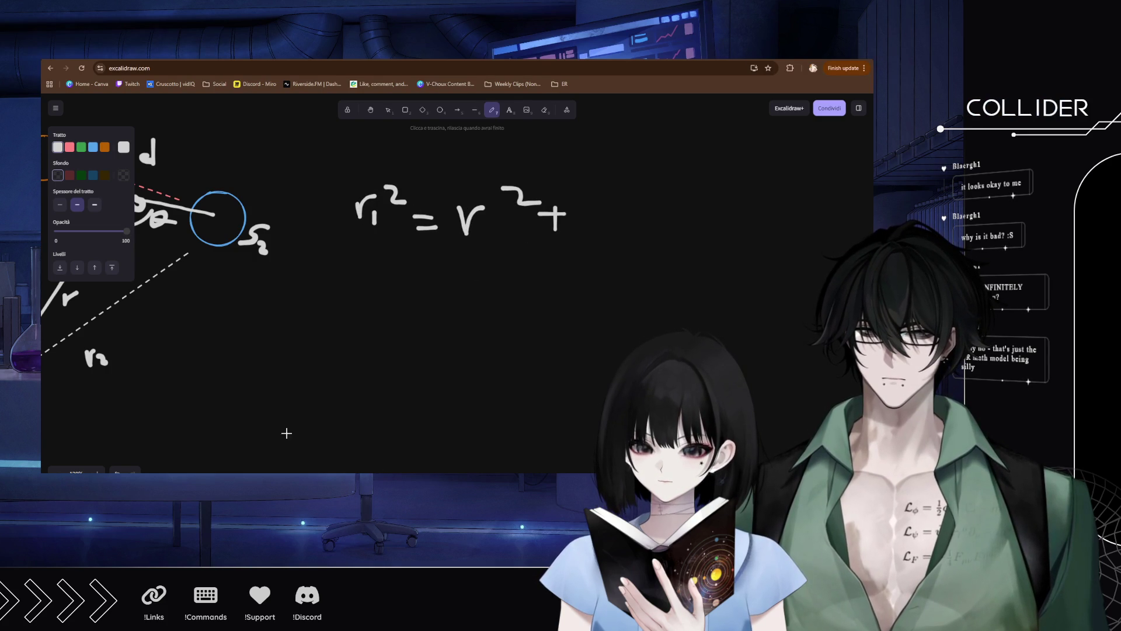
drag(316, 321, 538, 362)
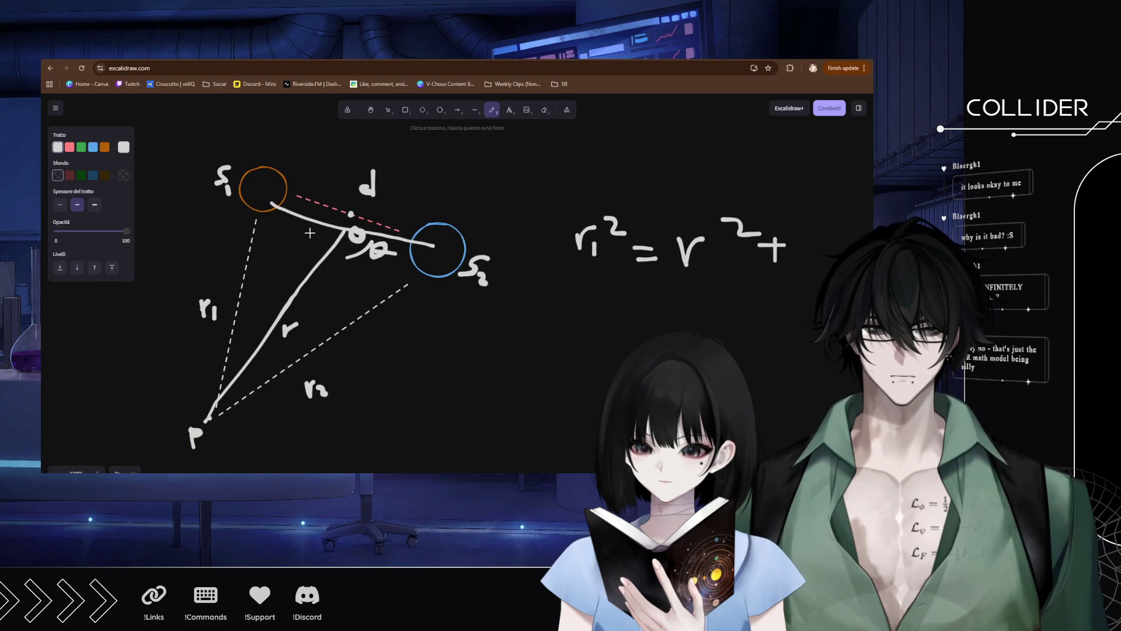
drag(343, 226, 272, 218)
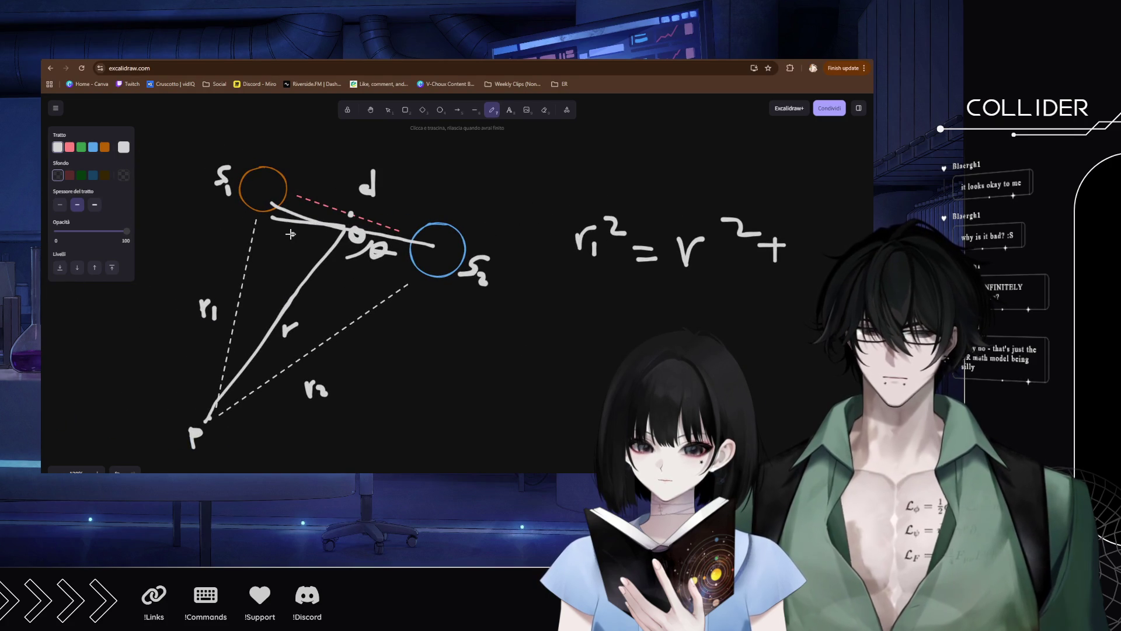
key(ctrl+z)
mouse_move(293, 234)
mouse_down()
mouse_move(297, 217)
mouse_move(308, 241)
mouse_up()
drag(400, 216, 430, 223)
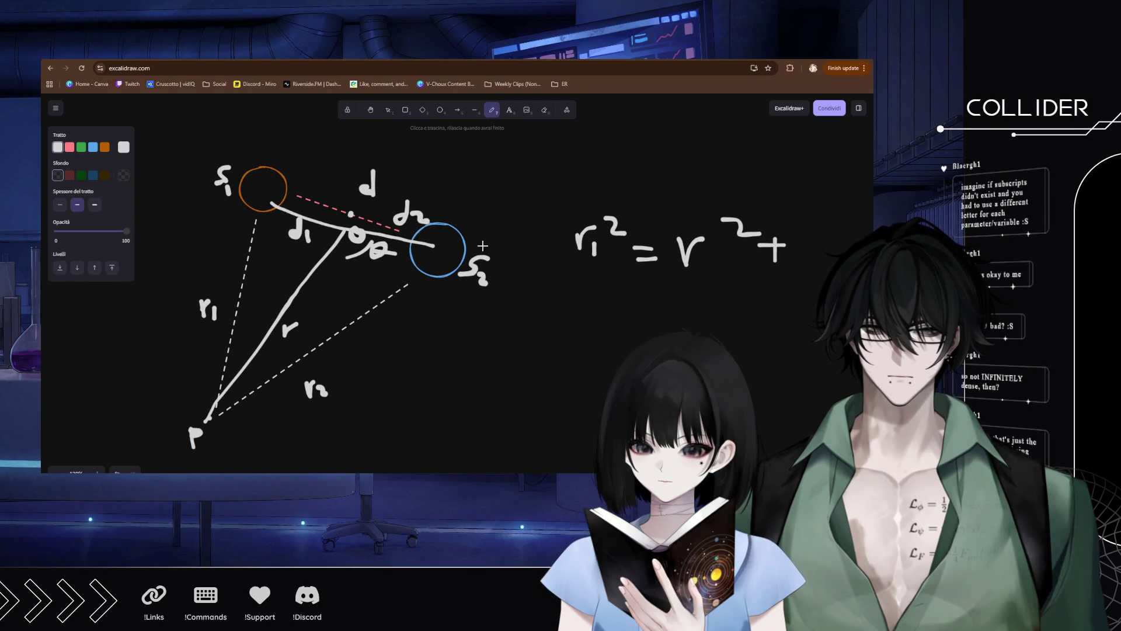
drag(468, 297, 176, 311)
drag(283, 318, 231, 321)
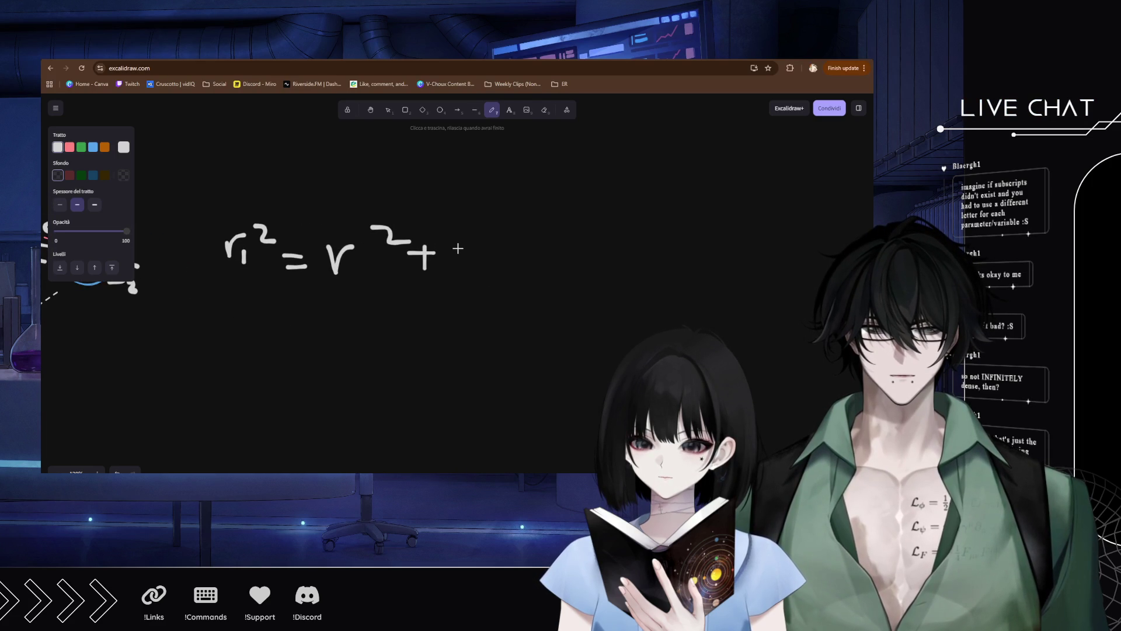
Complete the first equation as r1² = r² + d1² − 2rd1 cosθ.
drag(465, 250, 482, 280)
drag(490, 222, 543, 264)
mouse_move(563, 250)
mouse_down()
mouse_move(601, 280)
mouse_move(633, 264)
mouse_move(683, 295)
mouse_move(754, 274)
mouse_move(751, 293)
mouse_move(793, 264)
mouse_move(805, 277)
mouse_up()
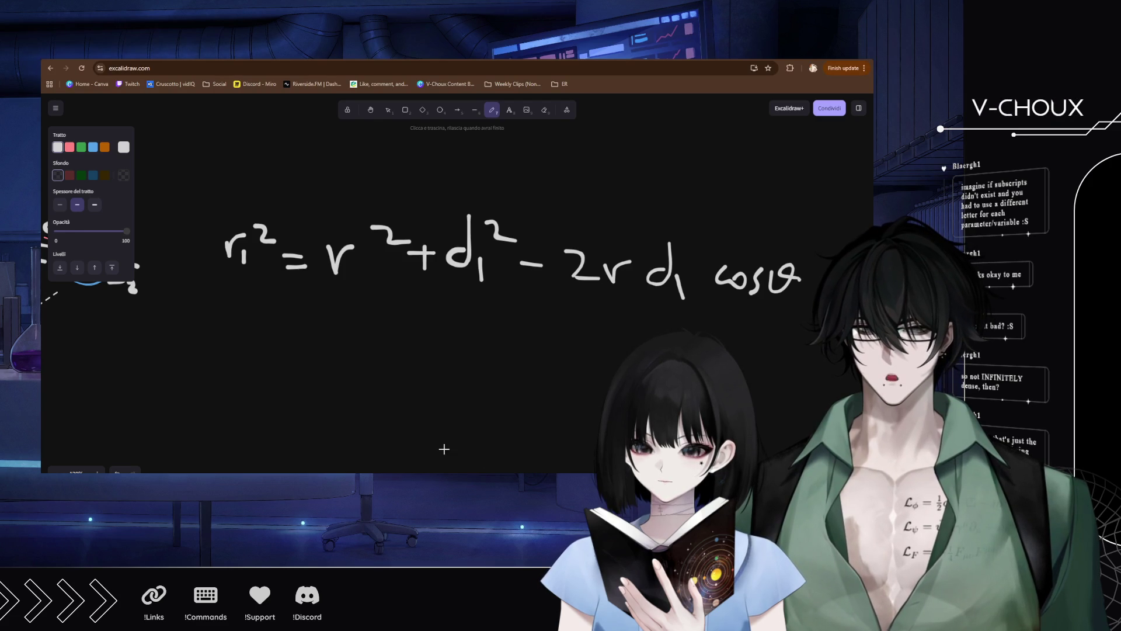
Write the second equation r2² = r² + d2² + 2rd2 cosθ and zoom out to view everything.
drag(219, 346, 250, 335)
drag(245, 361, 267, 377)
mouse_move(267, 329)
mouse_down()
mouse_move(325, 358)
mouse_move(381, 338)
mouse_move(500, 360)
mouse_move(501, 336)
mouse_move(532, 324)
mouse_move(594, 366)
mouse_move(628, 354)
mouse_move(604, 368)
mouse_up()
click(582, 358)
click(581, 375)
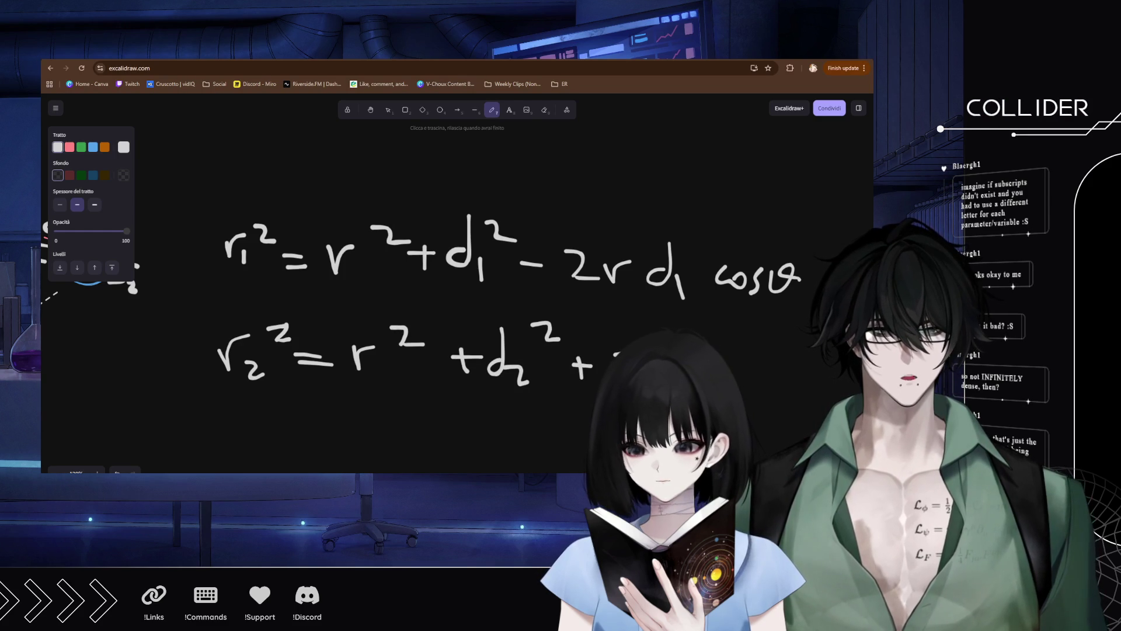
drag(730, 359, 807, 361)
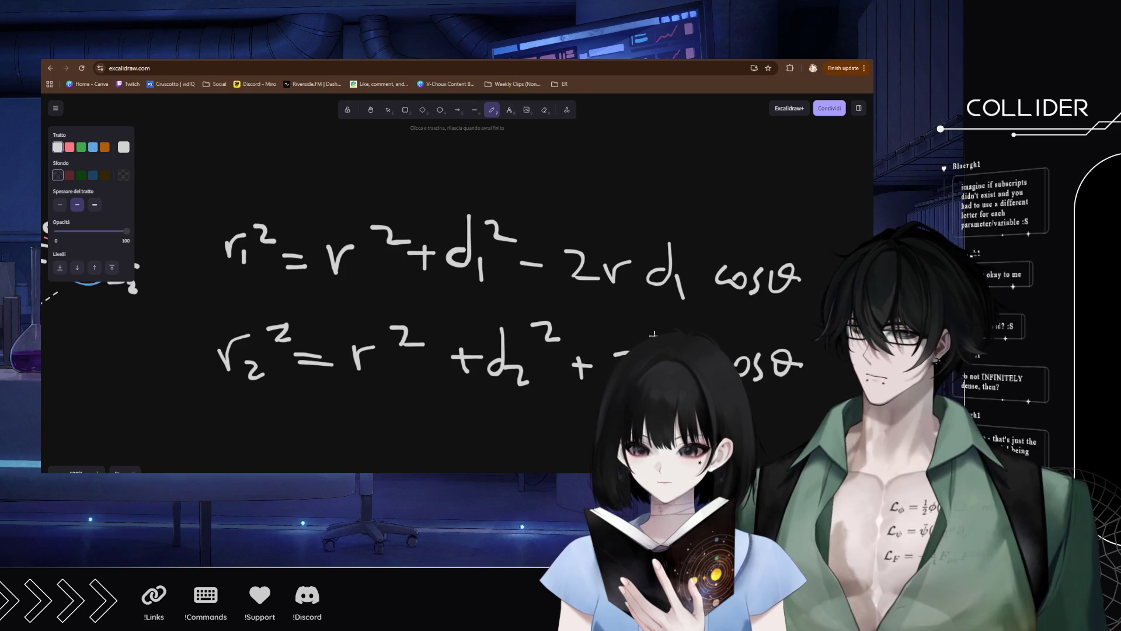
scroll(502, 237, down, 5)
scroll(502, 236, up, 5)
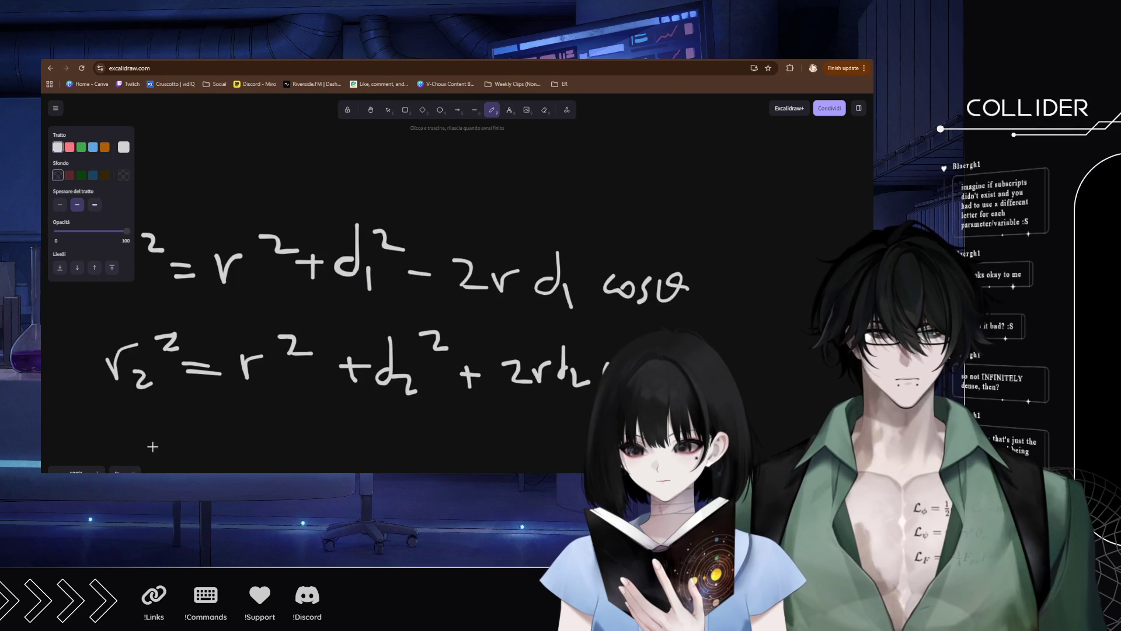
key(ctrl+minus)
key(ctrl+minus)
key(ctrl+minus)
scroll(193, 401, down, 4)
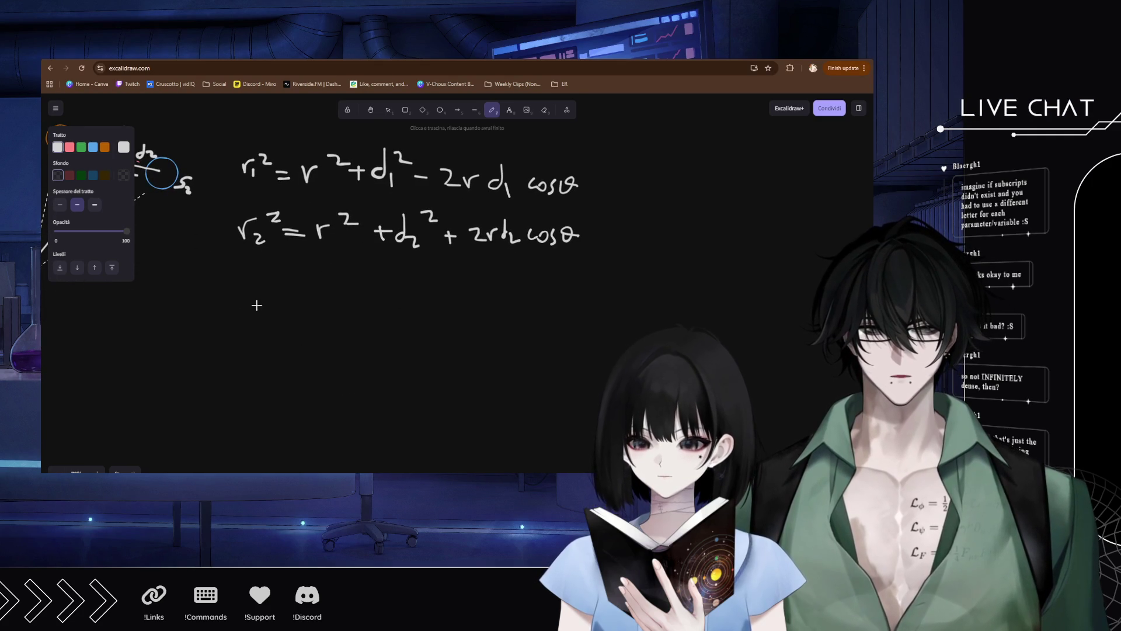
Write r² below the equations and the condition d/r ≪ 1, undoing a stray stroke.
drag(214, 308, 265, 310)
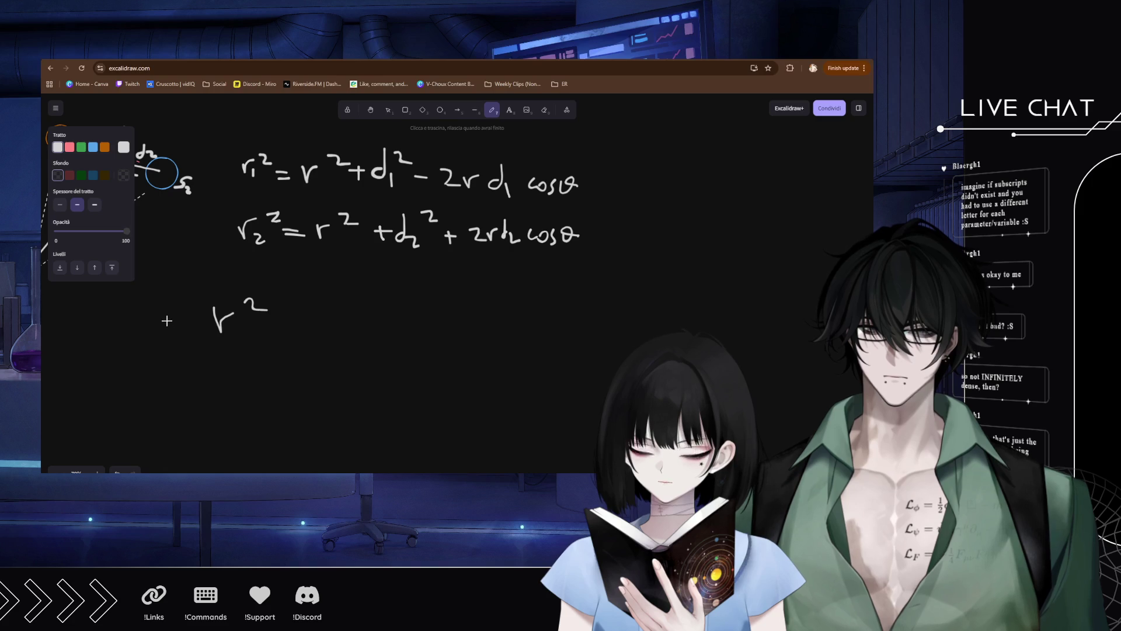
mouse_move(205, 272)
mouse_down()
mouse_move(182, 350)
mouse_move(187, 321)
mouse_up()
key(ctrl+z)
key(ctrl+z)
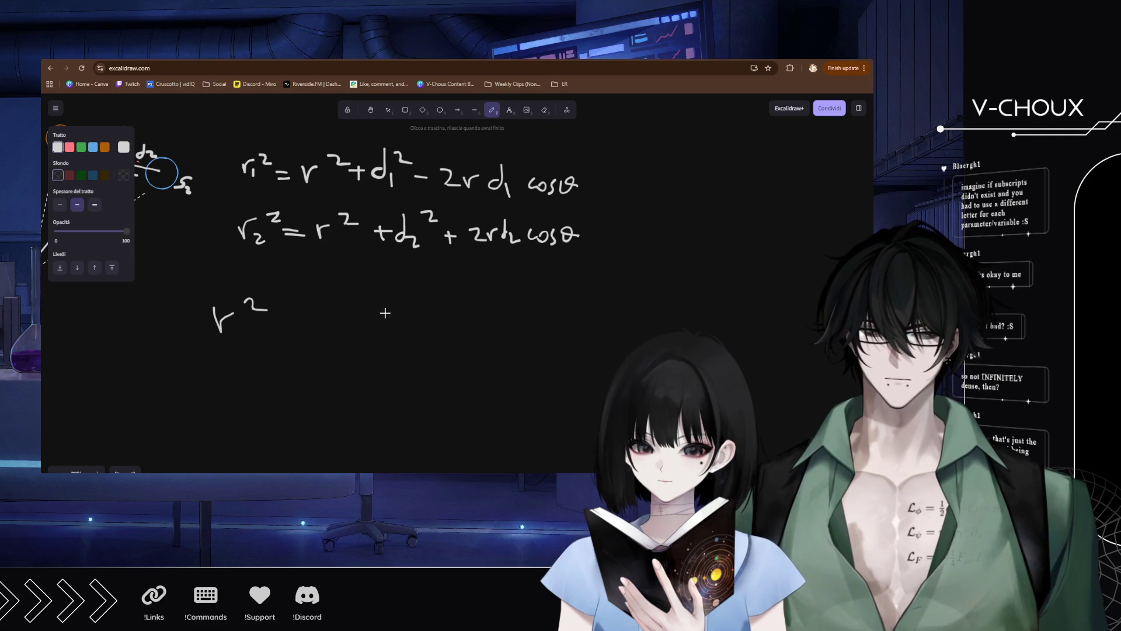
mouse_move(386, 302)
mouse_down()
mouse_move(393, 280)
mouse_move(390, 314)
mouse_move(409, 303)
mouse_move(415, 323)
mouse_up()
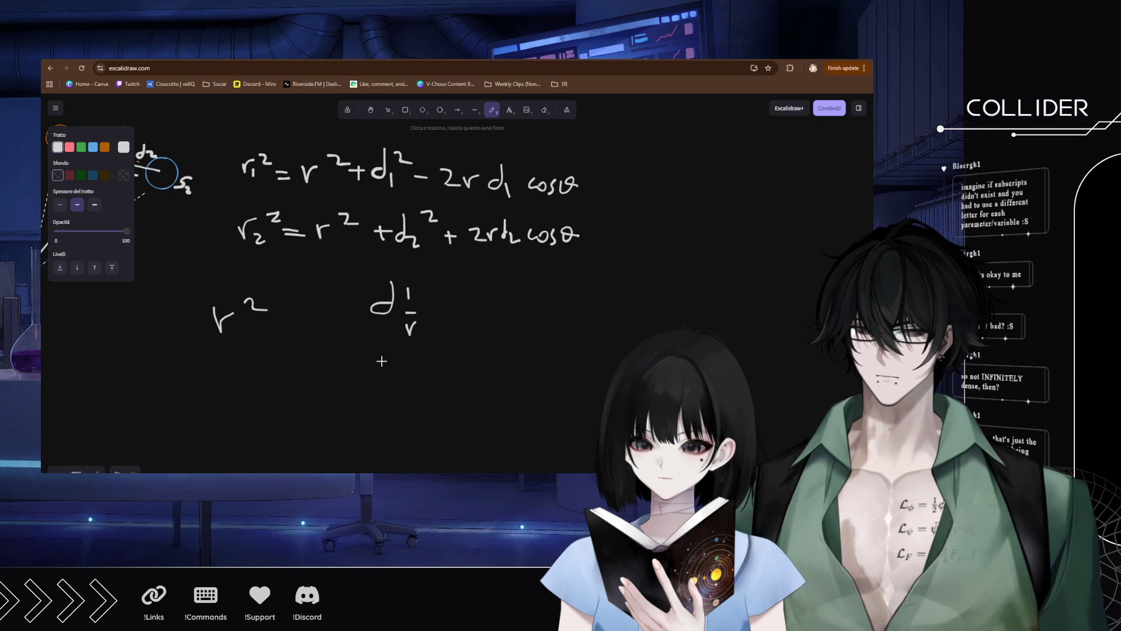
drag(448, 295, 494, 328)
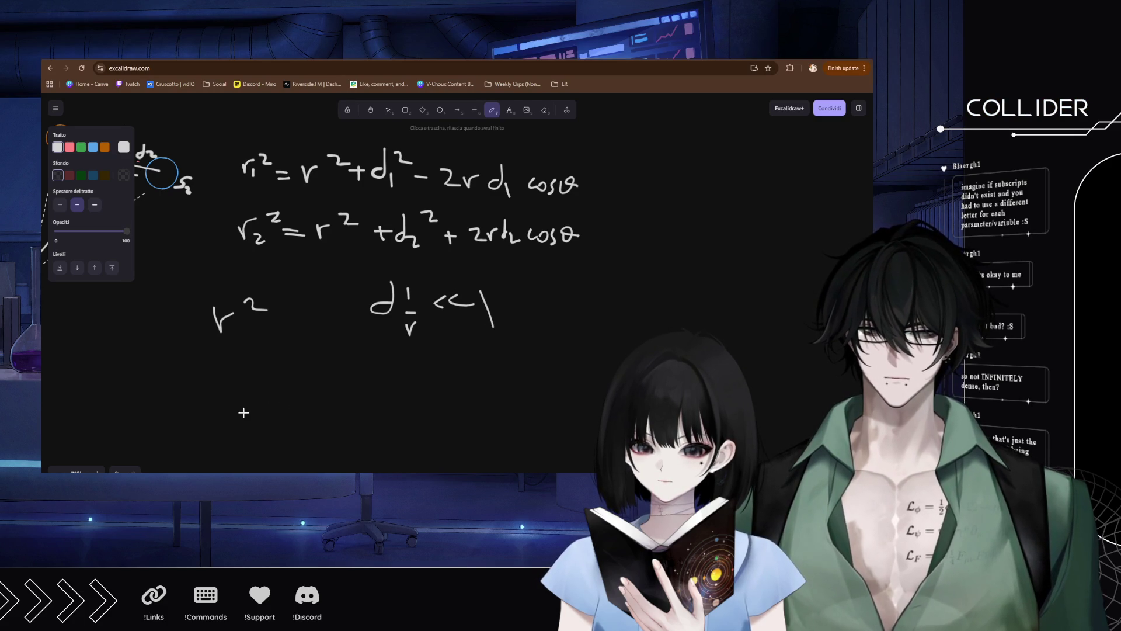
Begin the expansion 1/r₁³ ≈ 1/r³(1 + 3d….
drag(255, 392, 255, 398)
mouse_move(236, 398)
mouse_down()
mouse_move(273, 396)
mouse_move(248, 429)
mouse_move(266, 418)
mouse_up()
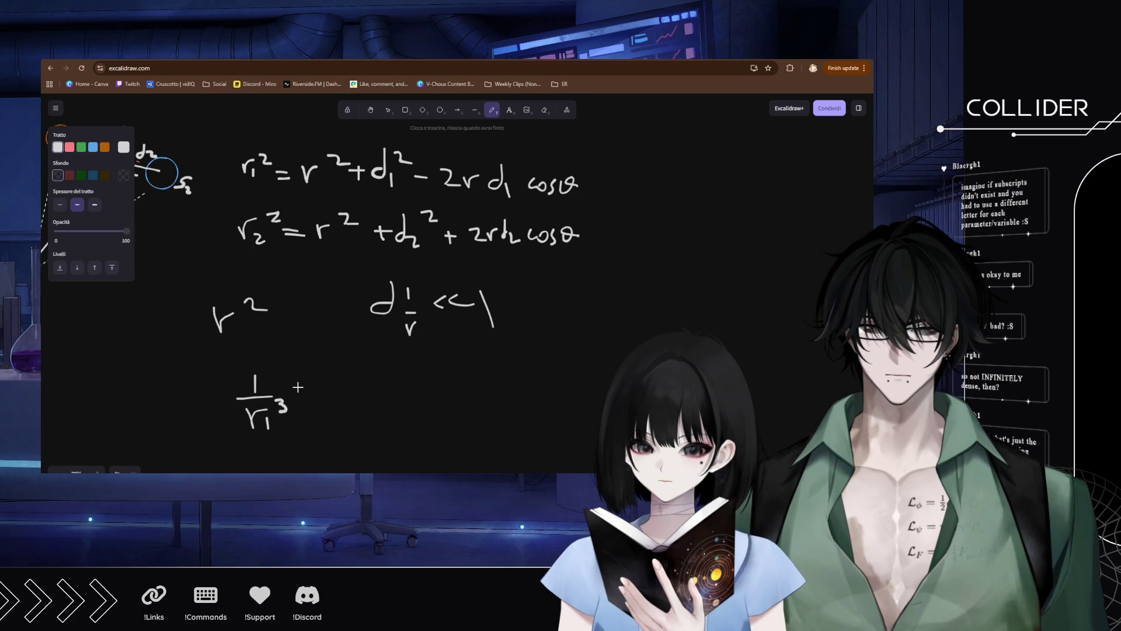
drag(301, 388, 319, 386)
drag(301, 394, 320, 392)
mouse_move(339, 354)
mouse_down()
mouse_move(341, 432)
mouse_move(363, 382)
mouse_move(389, 386)
mouse_move(373, 403)
mouse_up()
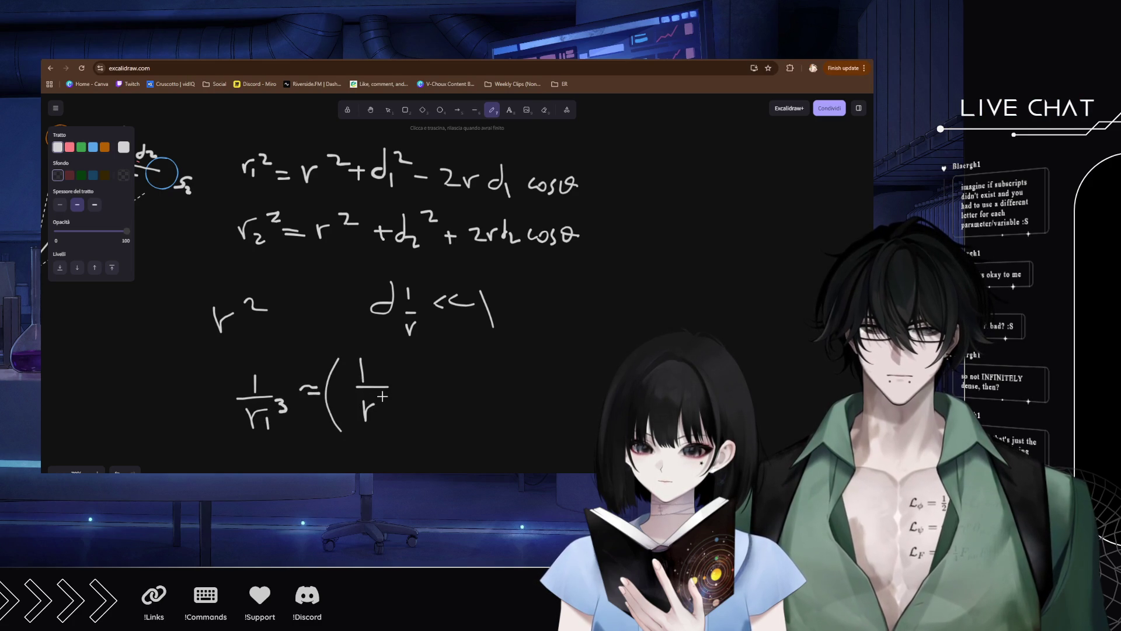
mouse_move(418, 372)
mouse_down()
mouse_move(415, 400)
mouse_move(484, 380)
mouse_up()
mouse_move(477, 369)
mouse_down()
mouse_move(479, 388)
mouse_move(518, 368)
mouse_move(507, 387)
mouse_move(545, 363)
mouse_up()
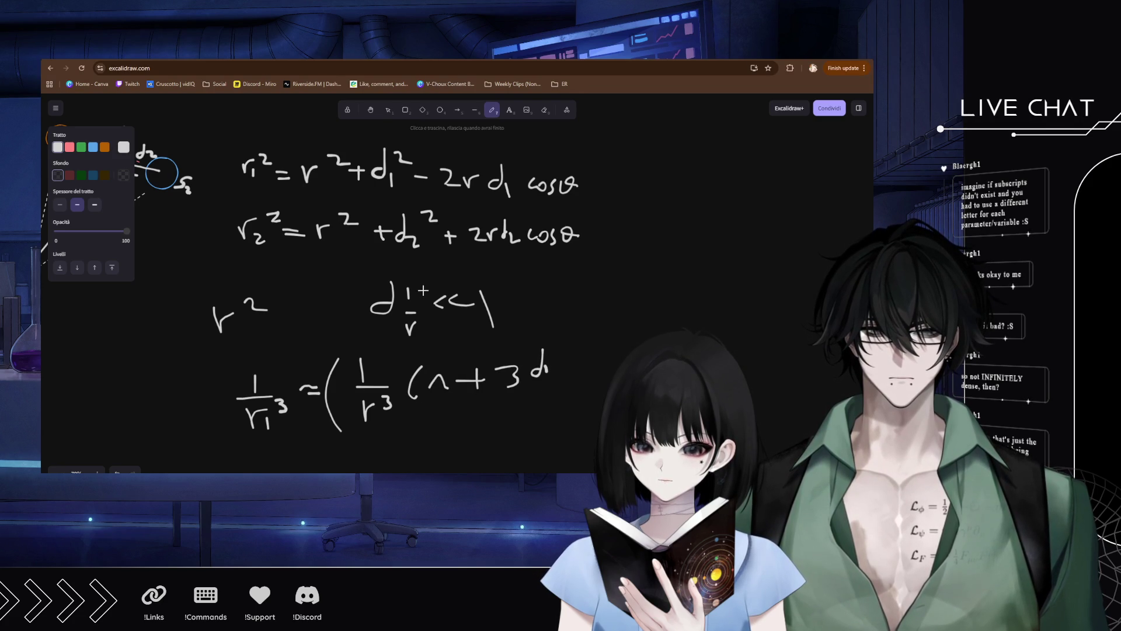
Erase the messy r under d, redraw it, and add d₁/r cos θ to the expansion.
key(e)
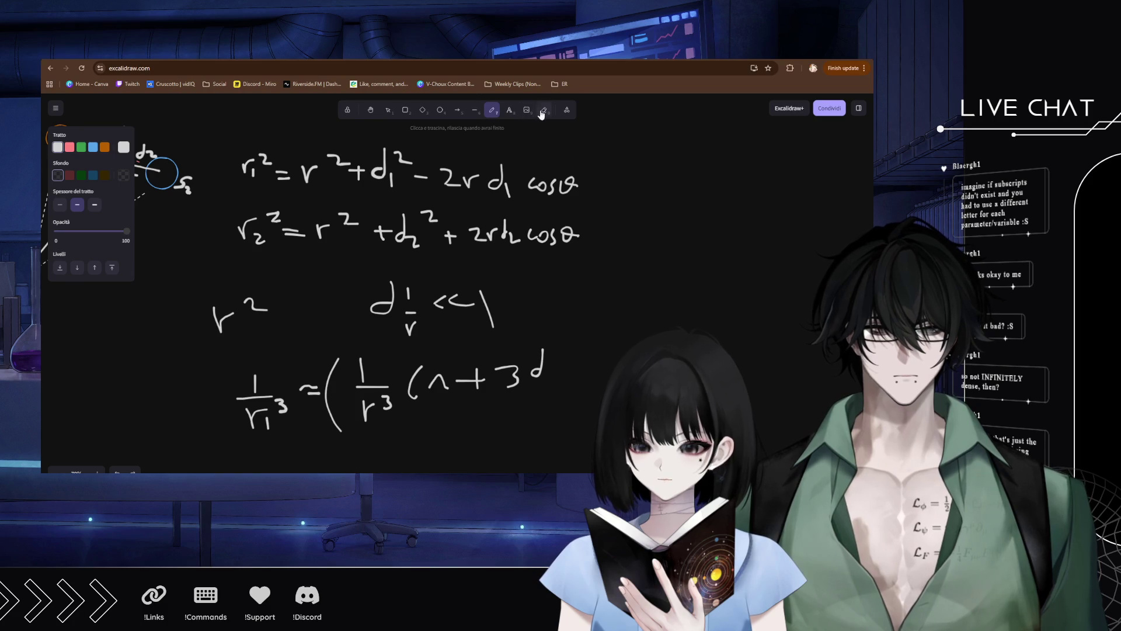
drag(409, 313, 411, 335)
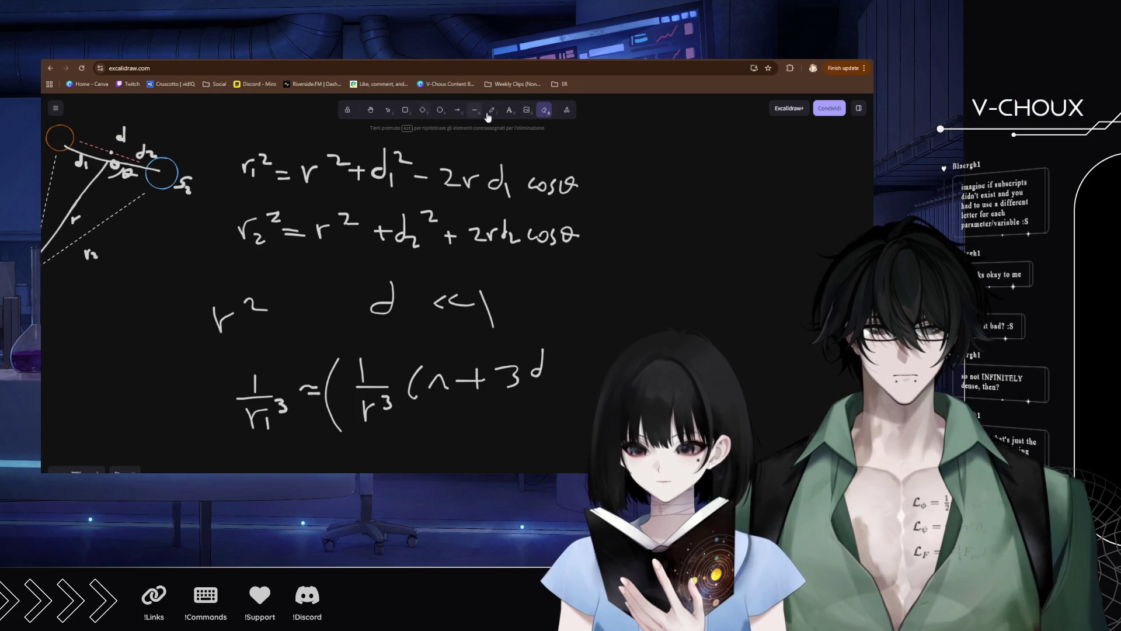
key(p)
drag(384, 323, 403, 319)
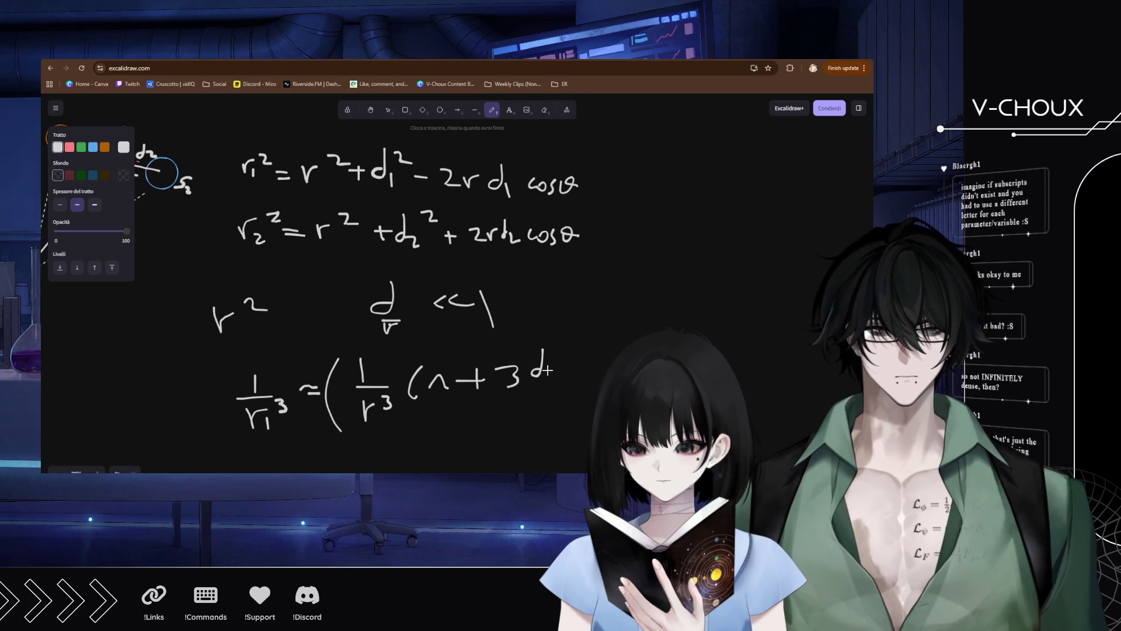
mouse_move(536, 394)
mouse_down()
mouse_move(584, 367)
mouse_move(586, 379)
mouse_move(598, 375)
mouse_move(609, 358)
mouse_up()
drag(595, 368, 611, 367)
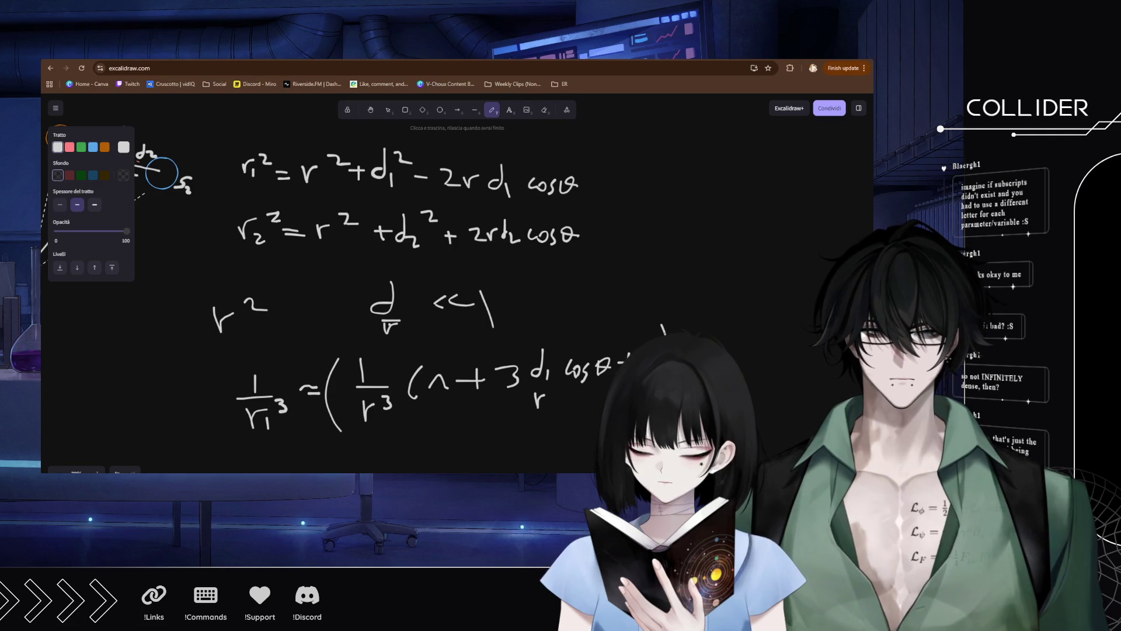
Shift the expansion into view and write 1/r₂³ ≃ beside it.
mouse_move(506, 386)
mouse_down()
mouse_move(464, 307)
mouse_move(377, 293)
mouse_up()
mouse_move(629, 238)
mouse_down()
mouse_move(630, 272)
mouse_move(651, 314)
mouse_up()
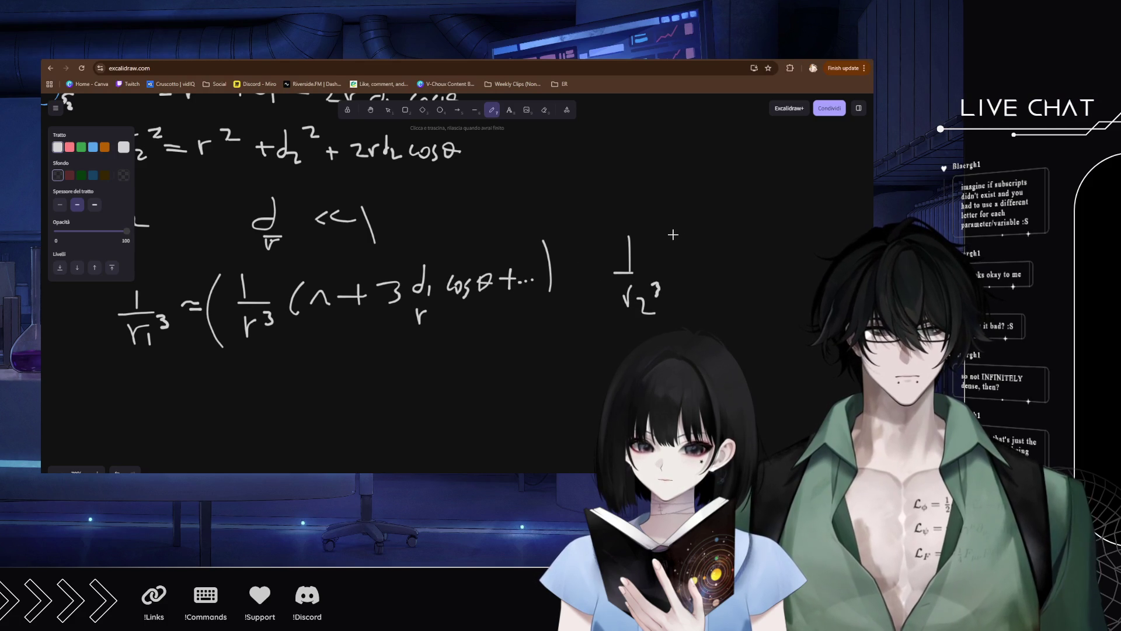
drag(665, 263, 685, 257)
drag(670, 270, 681, 270)
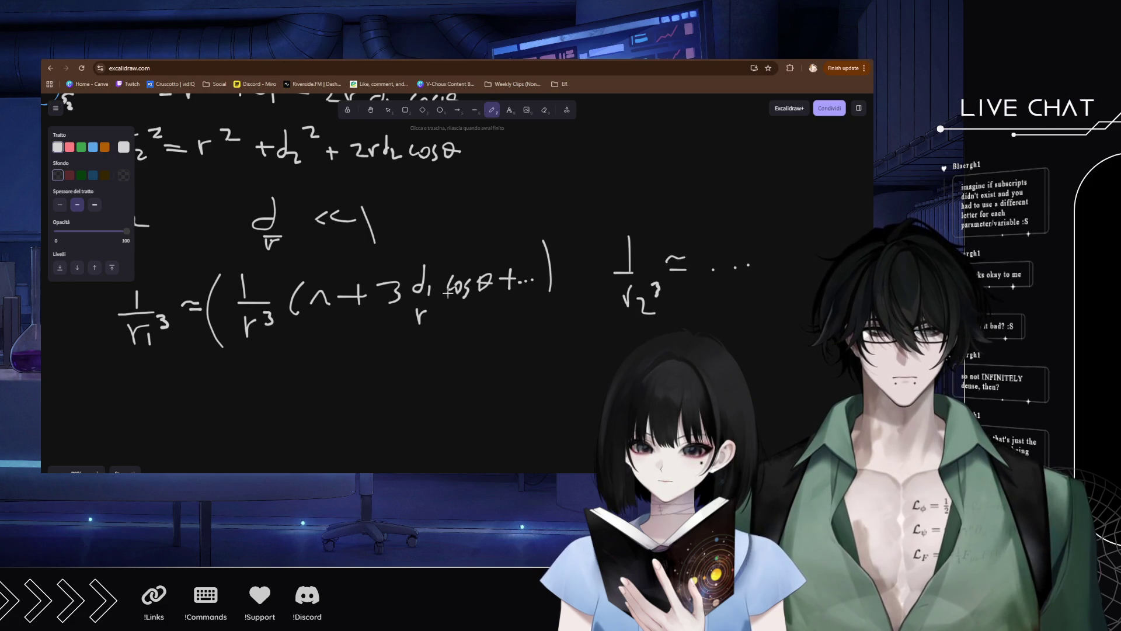
scroll(484, 290, down, 3)
On empty canvas below, write F_T =, undoing a stray overline.
scroll(467, 246, left, 3)
scroll(455, 204, down, 1)
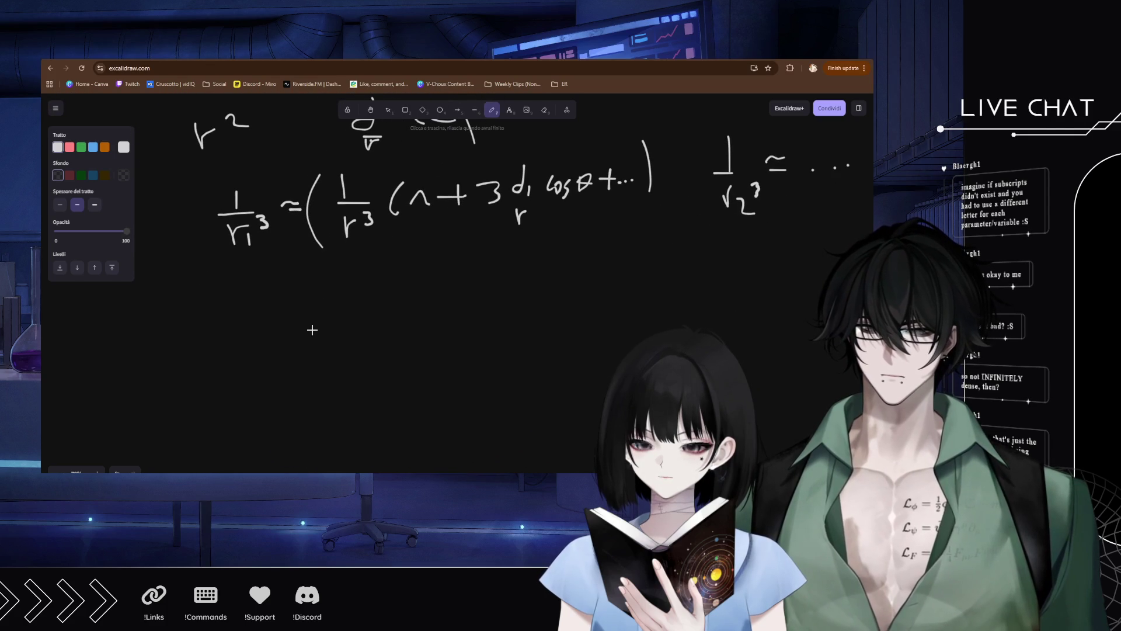
mouse_move(188, 332)
mouse_down()
mouse_move(189, 367)
mouse_move(228, 333)
mouse_move(211, 371)
mouse_up()
drag(204, 363, 261, 351)
drag(249, 359, 263, 358)
drag(195, 321, 226, 321)
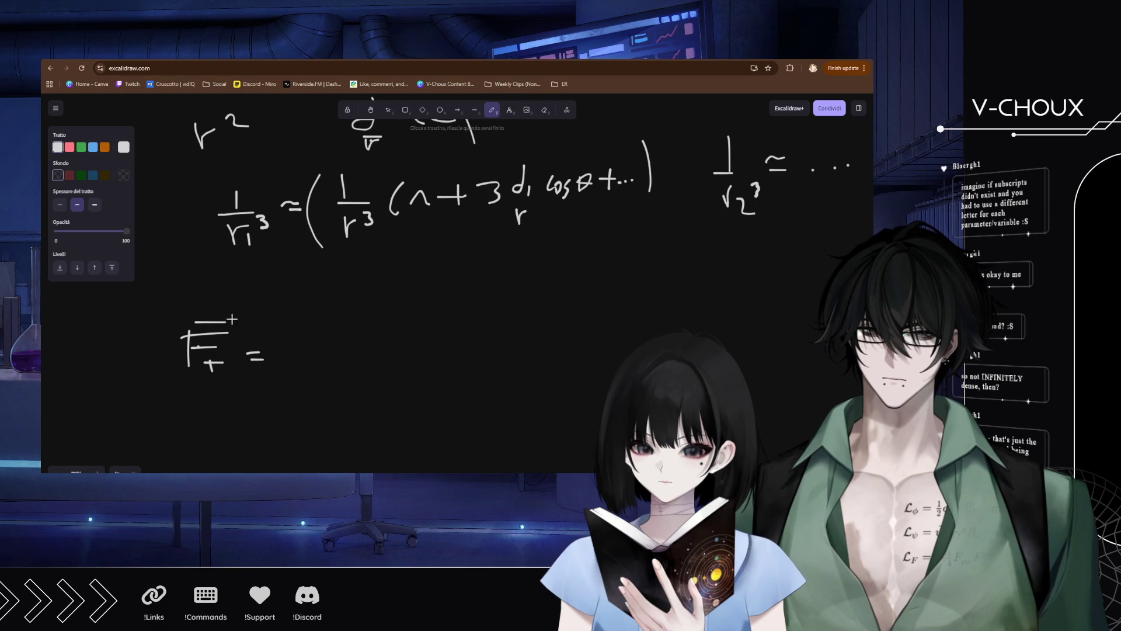
key(ctrl+z)
key(ctrl+z)
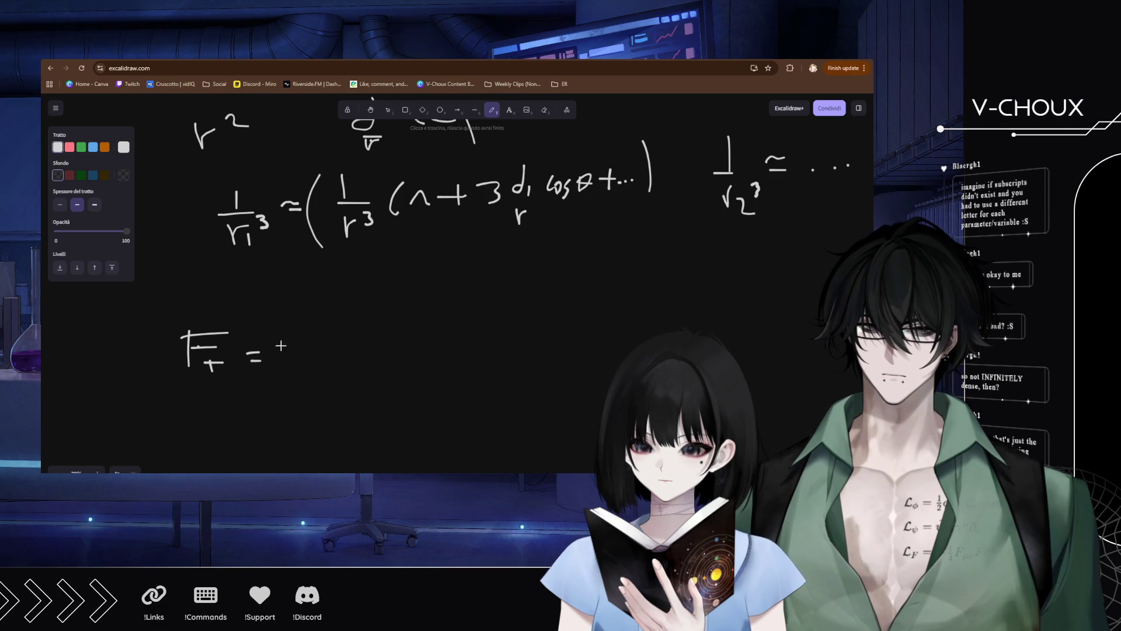
Complete the force as Gm[M₁(s₁−r)/r₁³ − M₂(s₂−r)/r₂³].
mouse_move(304, 341)
mouse_down()
mouse_move(289, 350)
mouse_move(314, 354)
mouse_up()
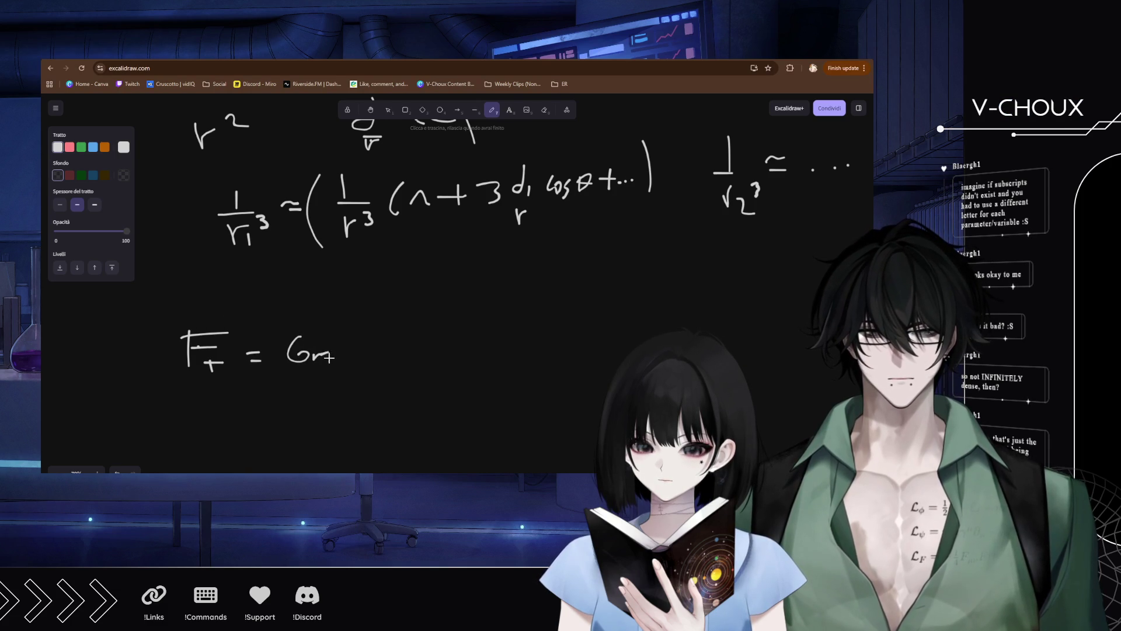
mouse_move(363, 320)
mouse_down()
mouse_move(350, 373)
mouse_move(369, 372)
mouse_up()
mouse_move(376, 343)
mouse_down()
mouse_move(390, 332)
mouse_move(452, 348)
mouse_up()
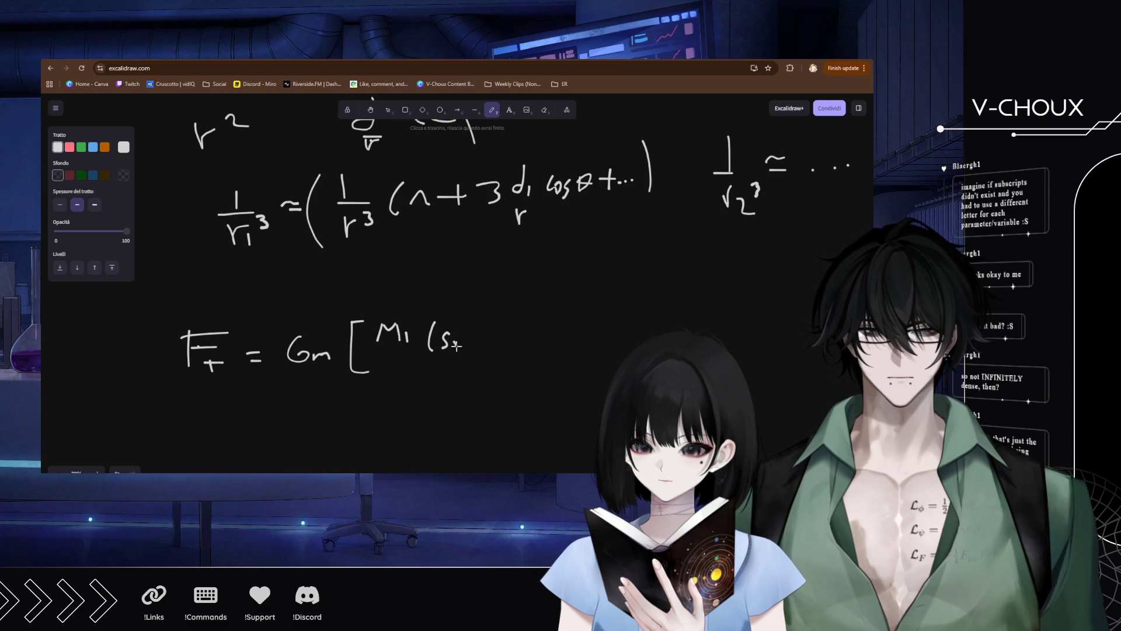
drag(509, 314, 512, 340)
mouse_move(430, 355)
mouse_down()
mouse_move(475, 353)
mouse_move(457, 368)
mouse_move(460, 386)
mouse_move(468, 370)
mouse_up()
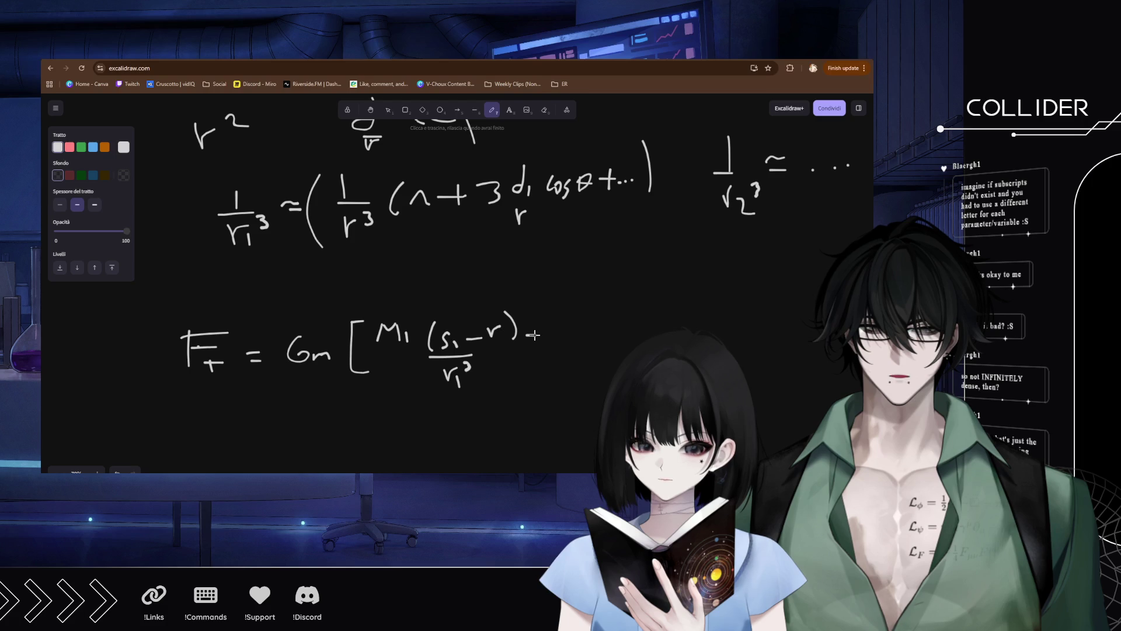
mouse_move(566, 331)
mouse_down()
mouse_move(573, 316)
mouse_move(584, 330)
mouse_move(654, 333)
mouse_up()
mouse_move(659, 325)
mouse_down()
mouse_move(687, 315)
mouse_move(697, 330)
mouse_up()
drag(578, 344, 640, 343)
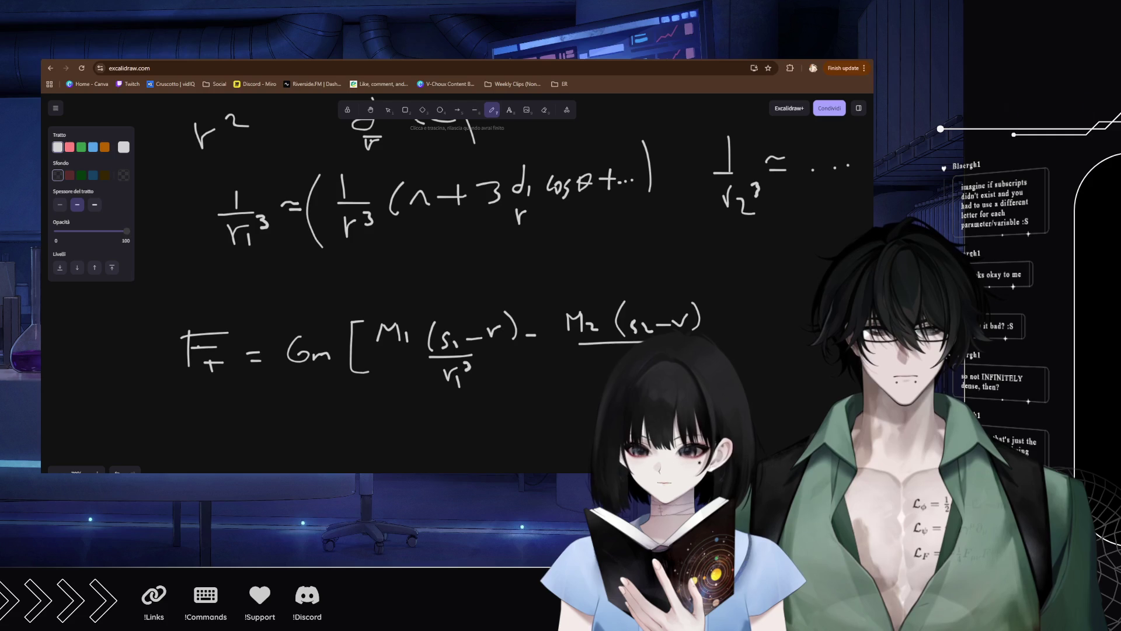
drag(701, 291, 723, 349)
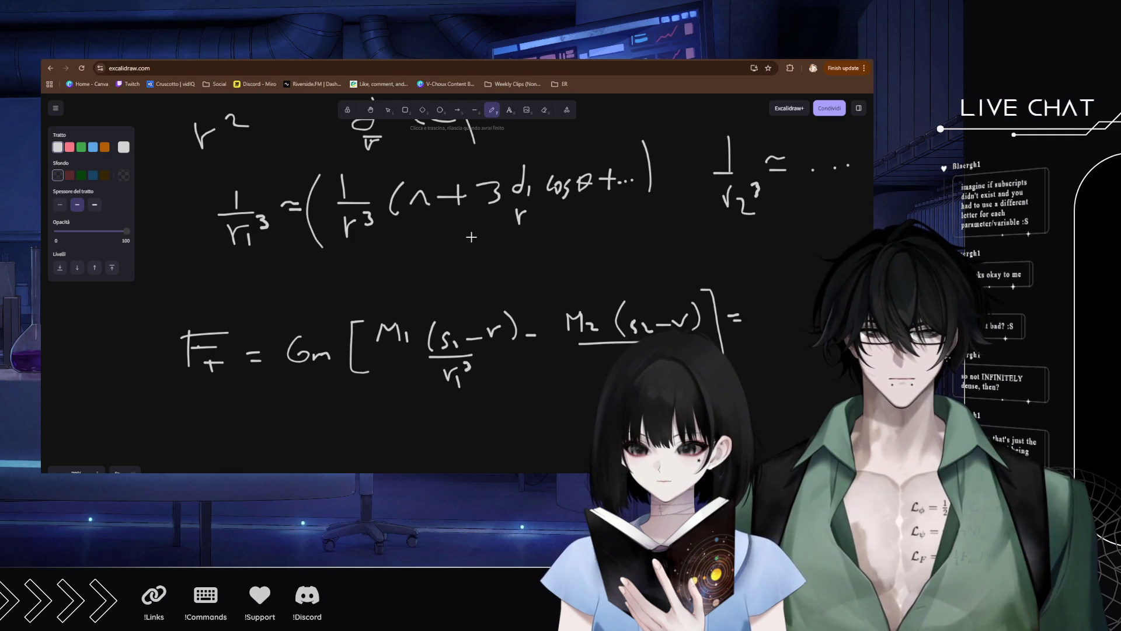
Back beside 1/r₂³ ≃, write the leading 1/r³ fraction and open the bracket.
scroll(490, 248, up, 1)
scroll(490, 248, right, 2)
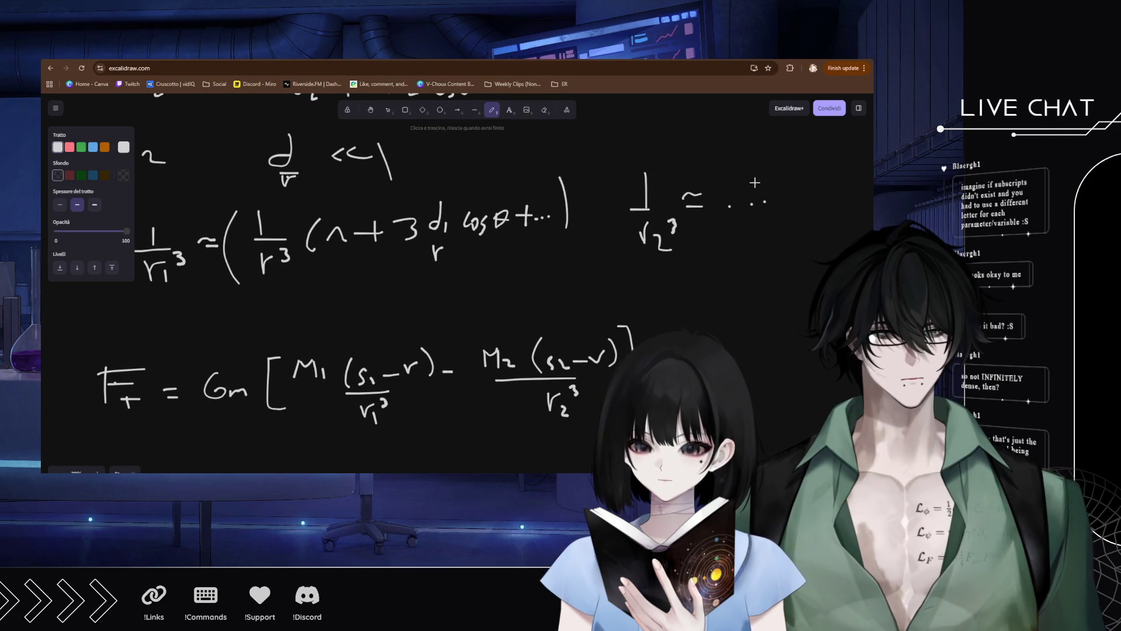
scroll(468, 290, down, 2)
scroll(469, 291, left, 2)
scroll(461, 291, up, 2)
scroll(461, 291, right, 5)
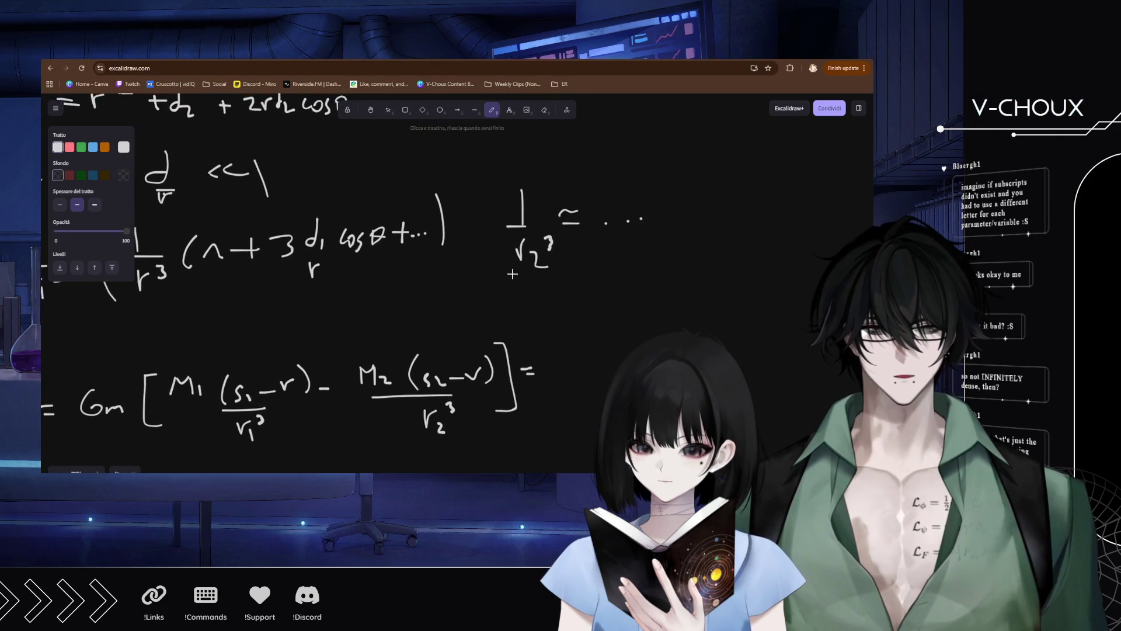
mouse_move(617, 183)
mouse_down()
mouse_move(618, 222)
mouse_move(605, 222)
mouse_up()
mouse_move(611, 236)
mouse_down()
mouse_move(631, 233)
mouse_move(649, 255)
mouse_move(641, 265)
mouse_up()
drag(611, 181, 619, 273)
Continue the 1/r₂³ expansion with 1 − 3… inside the bracket.
drag(687, 199, 680, 233)
drag(701, 229, 754, 219)
drag(751, 203, 771, 228)
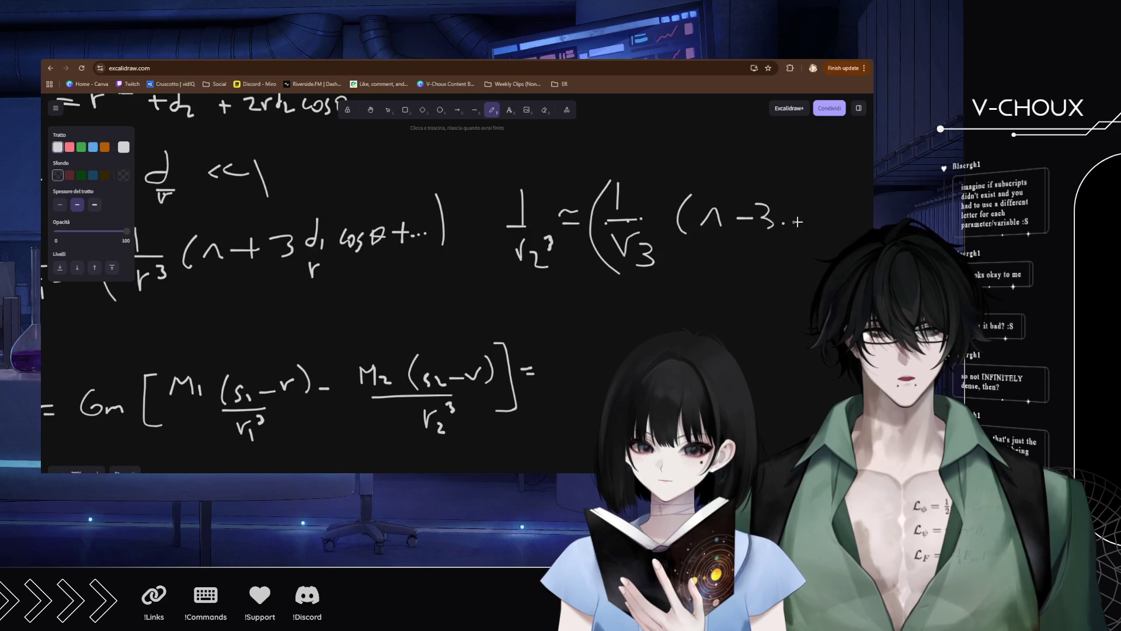
drag(814, 182, 824, 220)
drag(847, 177, 856, 250)
drag(501, 281, 606, 195)
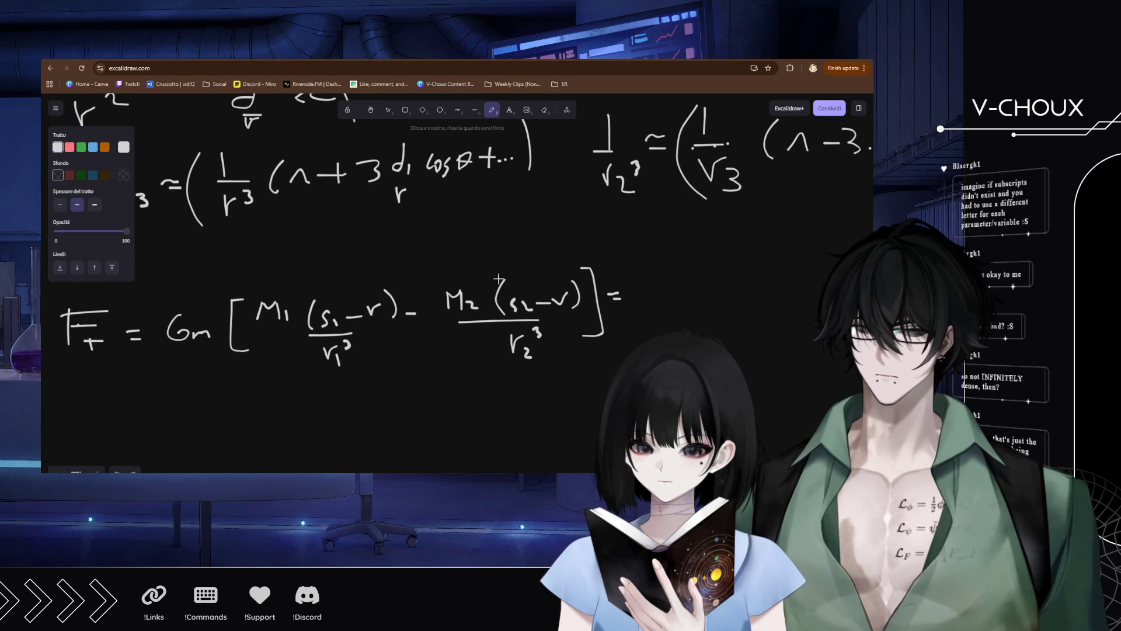
scroll(503, 272, down, 5)
scroll(374, 265, left, 3)
Start a new line = M₁/r₁³ + M₂/r₂³ beneath F_T.
drag(144, 303, 154, 301)
drag(145, 309, 155, 309)
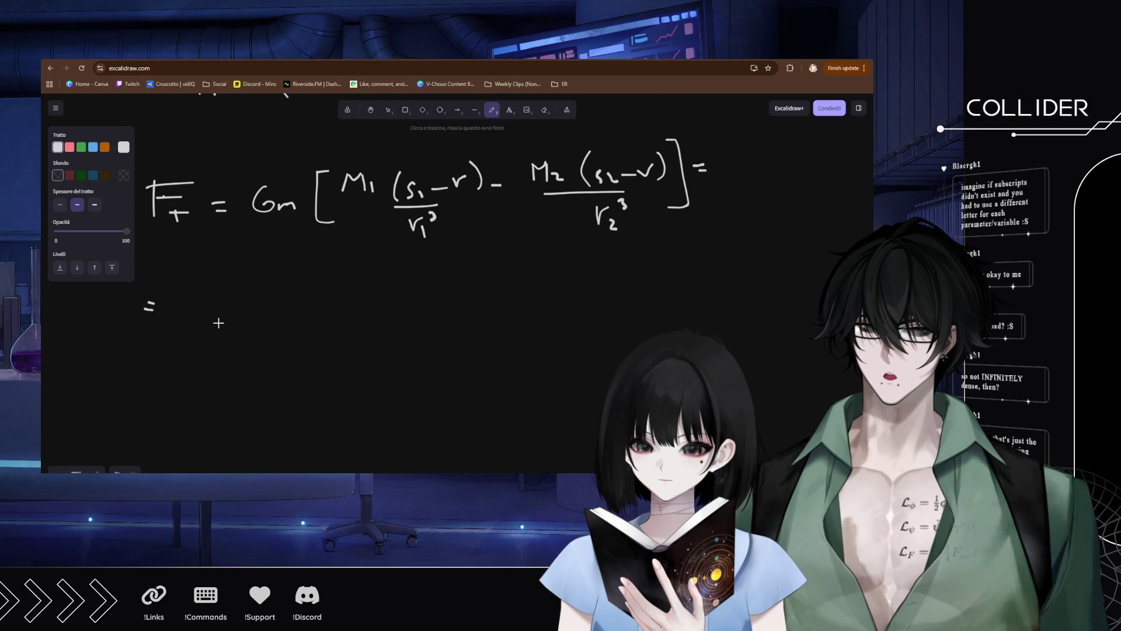
mouse_move(216, 304)
mouse_down()
mouse_move(216, 316)
mouse_move(241, 318)
mouse_up()
drag(216, 321, 246, 320)
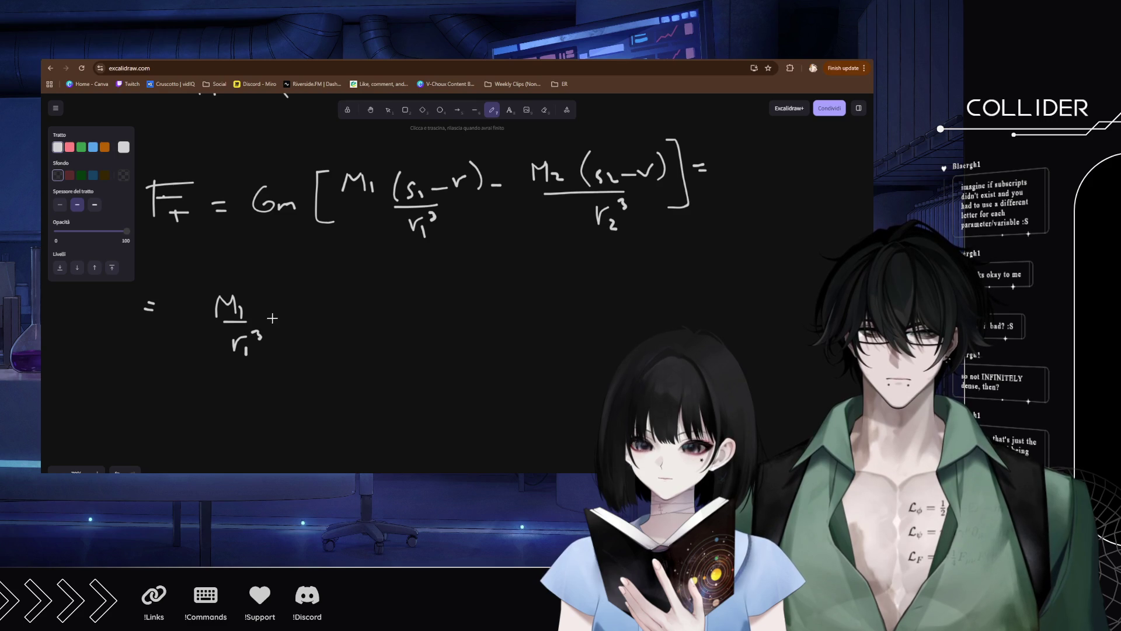
drag(269, 321, 282, 318)
mouse_move(277, 311)
mouse_down()
mouse_move(274, 331)
mouse_move(319, 301)
mouse_move(322, 312)
mouse_up()
drag(322, 310, 337, 328)
mouse_move(317, 344)
mouse_down()
mouse_move(335, 361)
mouse_move(340, 339)
mouse_move(425, 299)
mouse_move(437, 318)
mouse_move(516, 321)
mouse_up()
Write (M₁+M₂)/r³ and double-underline it, removing an extra underline under r₂³.
drag(425, 332, 480, 331)
drag(450, 361, 460, 355)
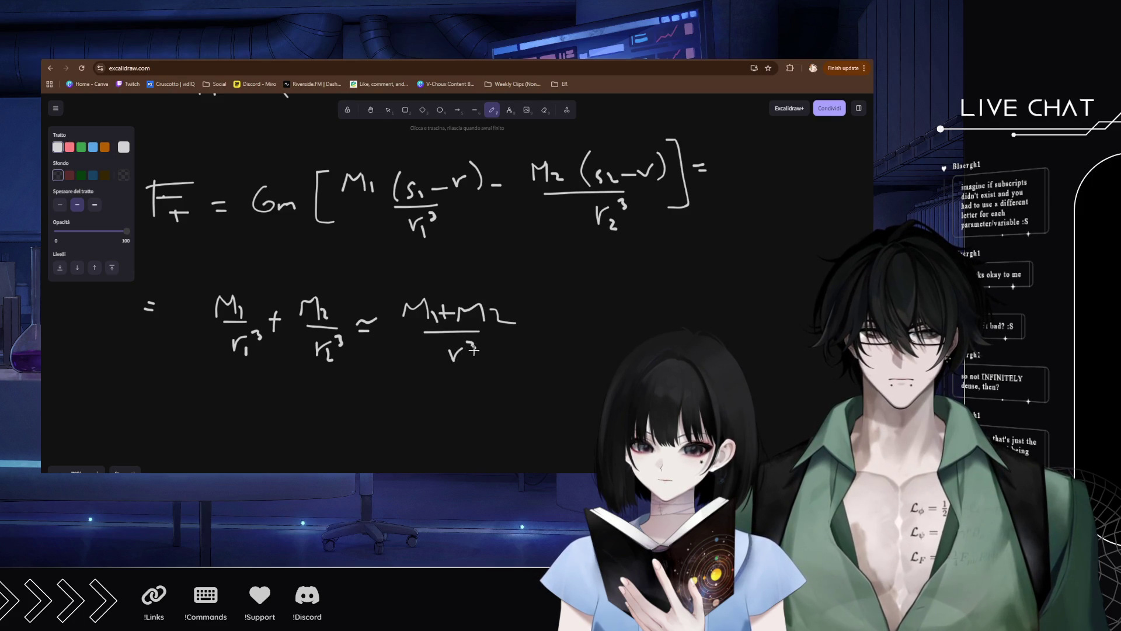
drag(268, 381, 409, 399)
drag(626, 244, 578, 277)
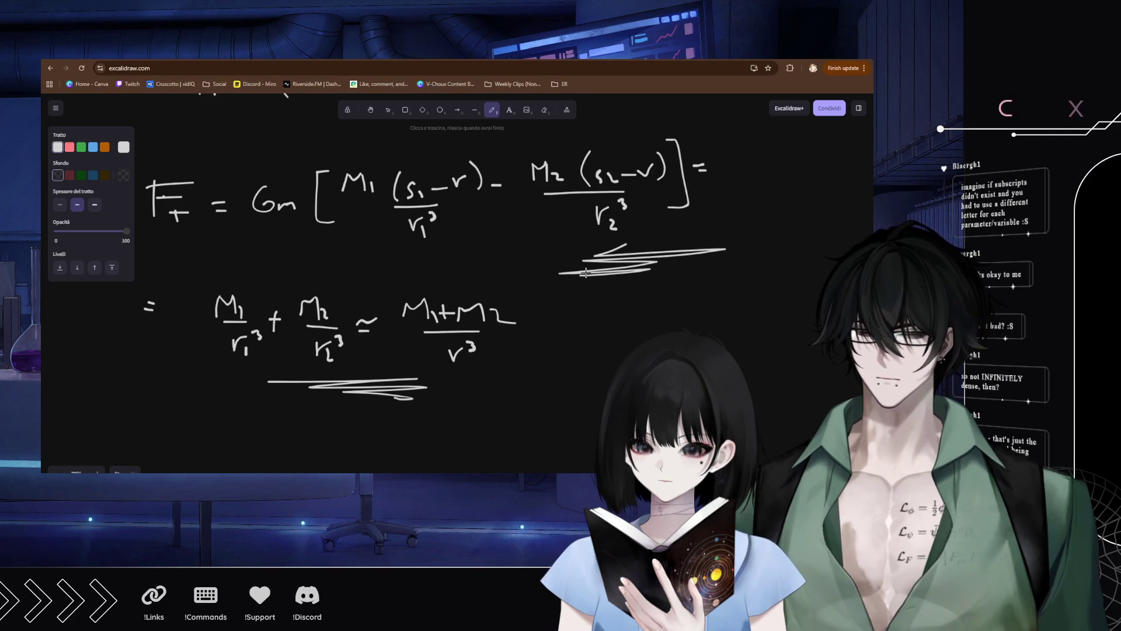
key(ctrl+z)
key(ctrl+z)
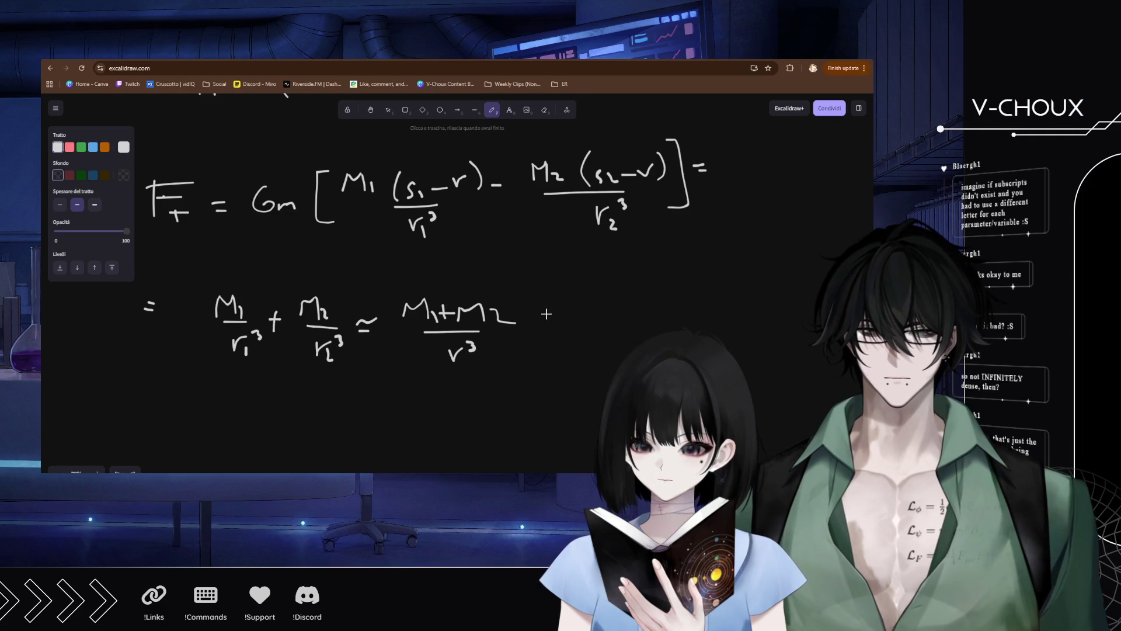
Add + 3cosθ/r⁴ (M₁d₁ − M₂d₂) + … for the higher-order terms.
mouse_move(530, 320)
mouse_down()
mouse_move(551, 320)
mouse_move(534, 337)
mouse_up()
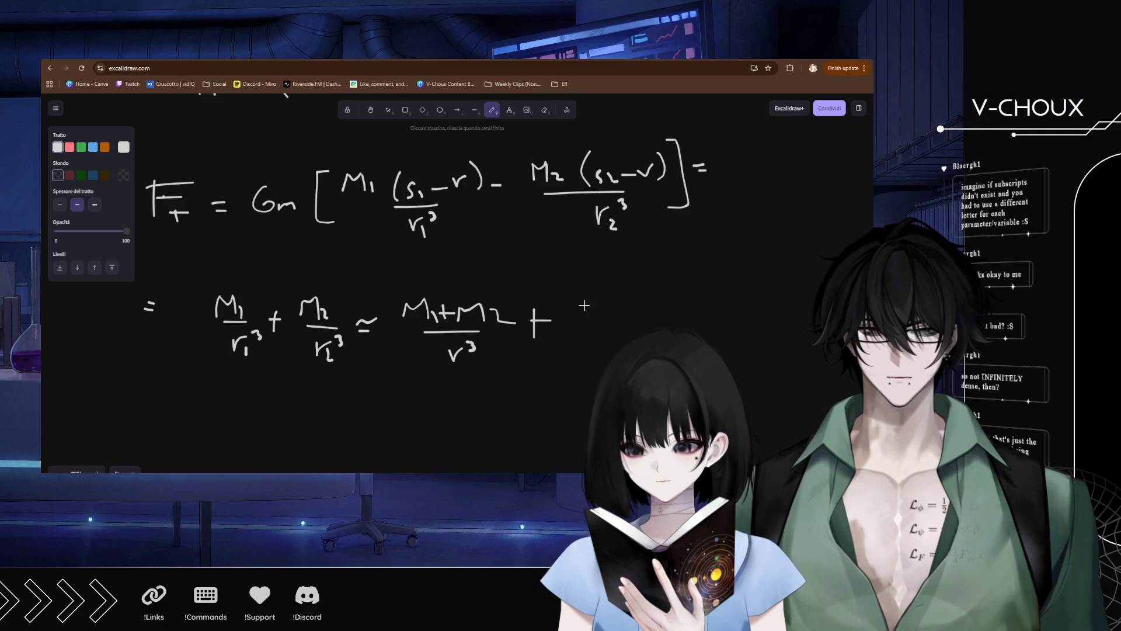
mouse_move(580, 302)
mouse_down()
mouse_move(581, 319)
mouse_move(666, 302)
mouse_up()
drag(576, 329, 656, 327)
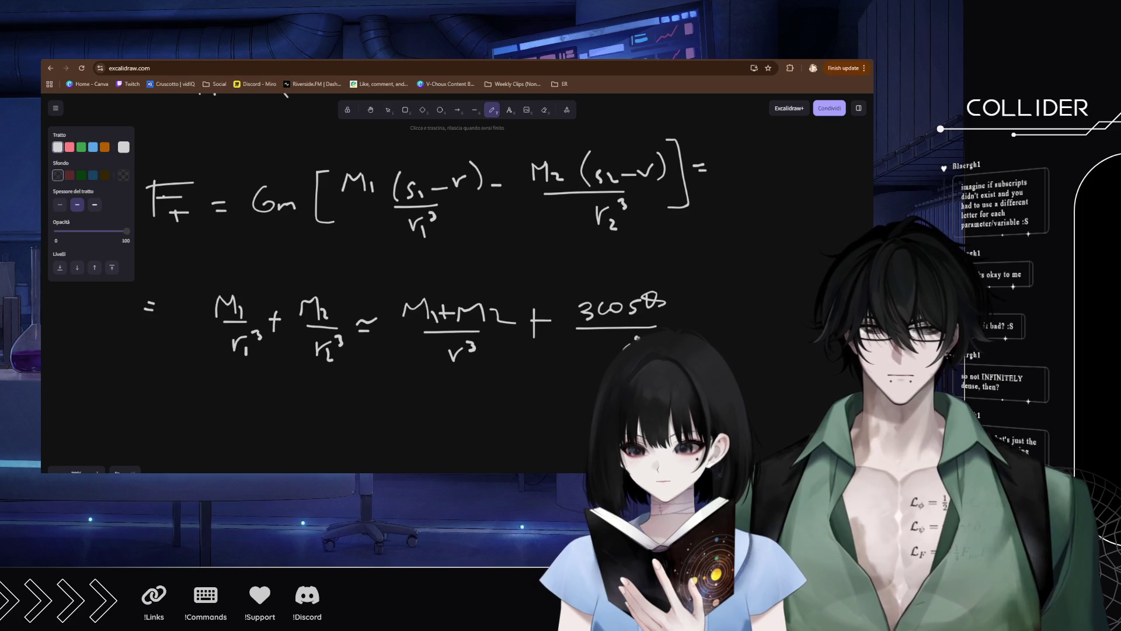
mouse_move(689, 279)
mouse_down()
mouse_move(678, 319)
mouse_move(701, 304)
mouse_move(717, 313)
mouse_move(737, 279)
mouse_move(747, 316)
mouse_move(789, 291)
mouse_move(801, 316)
mouse_move(841, 315)
mouse_up()
scroll(359, 282, right, 5)
mouse_move(558, 270)
mouse_down()
mouse_move(560, 318)
mouse_move(601, 300)
mouse_up()
drag(591, 288, 592, 308)
click(617, 303)
click(624, 303)
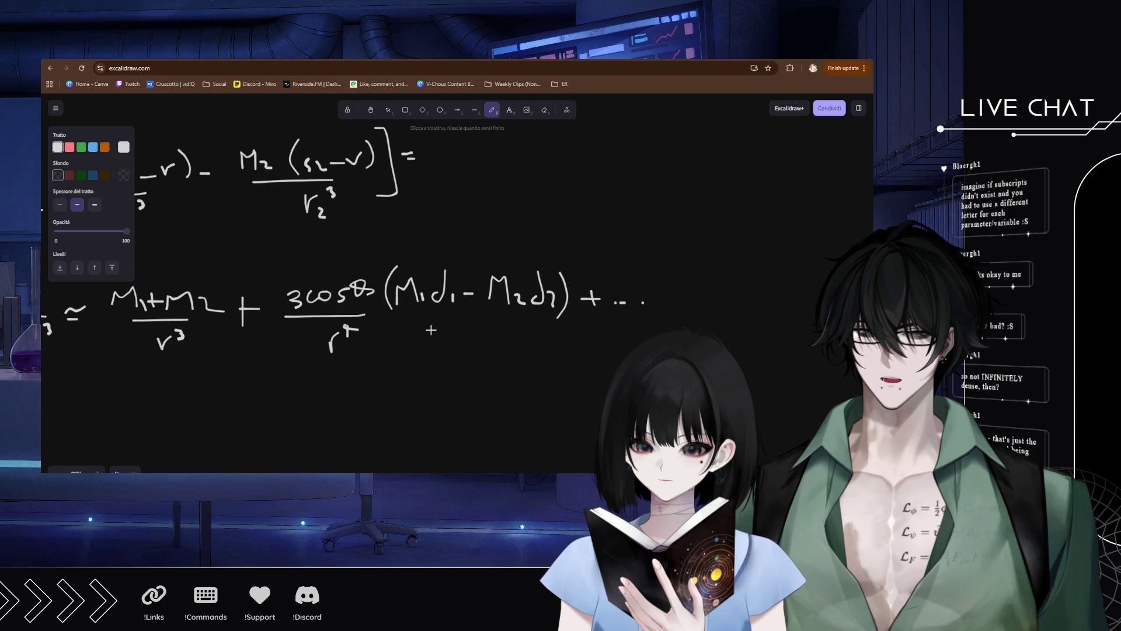
Draw a curved arrow under the dipole term with a short 'f.p.' note.
mouse_move(400, 345)
mouse_down()
mouse_move(392, 334)
mouse_move(433, 333)
mouse_move(530, 272)
mouse_up()
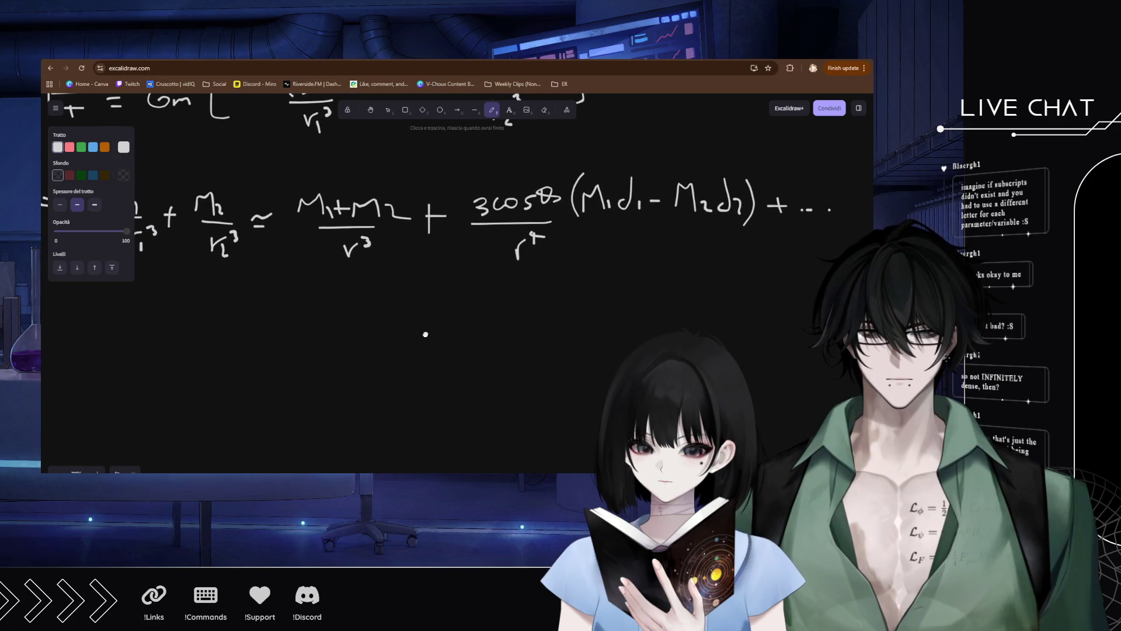
drag(423, 334, 464, 281)
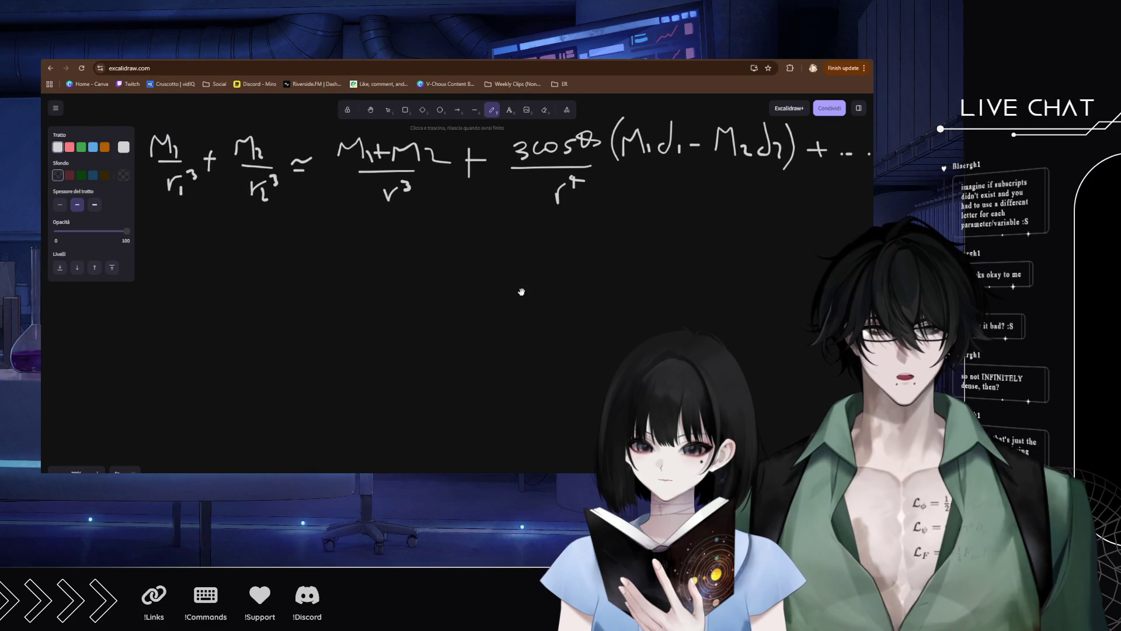
drag(594, 277, 501, 335)
key(ctrl+z)
mouse_move(676, 181)
mouse_down()
mouse_move(718, 204)
mouse_move(719, 224)
mouse_move(666, 243)
mouse_move(533, 255)
mouse_move(593, 278)
mouse_up()
mouse_move(603, 266)
mouse_down()
mouse_move(614, 265)
mouse_move(605, 280)
mouse_up()
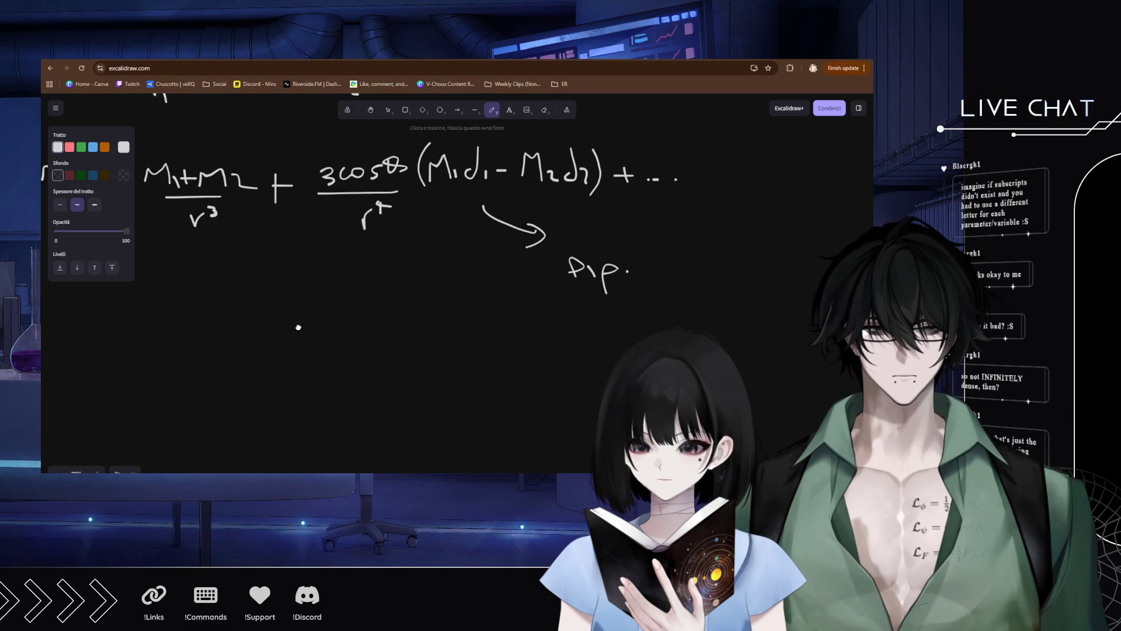
On a new line write F ≃ −G, replacing a stray dash.
drag(410, 279, 538, 227)
scroll(539, 226, left, 5)
scroll(458, 256, down, 2)
mouse_move(194, 258)
mouse_down()
mouse_move(193, 308)
mouse_move(204, 263)
mouse_move(218, 258)
mouse_up()
mouse_move(211, 278)
mouse_down()
mouse_move(258, 281)
mouse_move(272, 301)
mouse_move(256, 283)
mouse_move(295, 288)
mouse_up()
key(ctrl+z)
key(ctrl+z)
key(ctrl+z)
mouse_move(355, 253)
mouse_down()
mouse_move(331, 269)
mouse_move(427, 289)
mouse_up()
Complete G(M₁+M₂)m/r² r̂ and mark F as a vector.
mouse_move(438, 282)
mouse_down()
mouse_move(464, 280)
mouse_move(455, 289)
mouse_up()
mouse_move(475, 272)
mouse_down()
mouse_move(472, 283)
mouse_move(530, 285)
mouse_up()
mouse_move(542, 248)
mouse_down()
mouse_move(544, 291)
mouse_move(593, 286)
mouse_up()
drag(391, 314, 523, 308)
drag(455, 330, 479, 331)
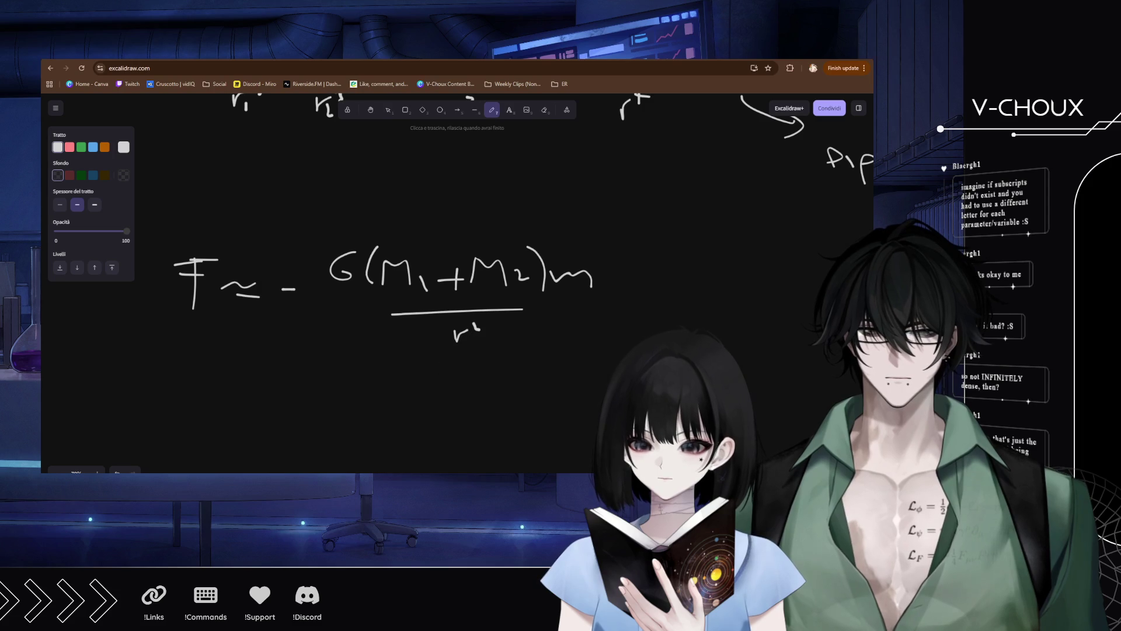
mouse_move(621, 282)
mouse_down()
mouse_move(632, 282)
mouse_move(623, 270)
mouse_up()
mouse_move(198, 234)
mouse_down()
mouse_move(224, 238)
mouse_move(222, 249)
mouse_up()
Append + O(d/r)² and an end-of-proof mark; undo a trial note below.
mouse_move(652, 281)
mouse_down()
mouse_move(675, 280)
mouse_move(663, 290)
mouse_move(697, 269)
mouse_up()
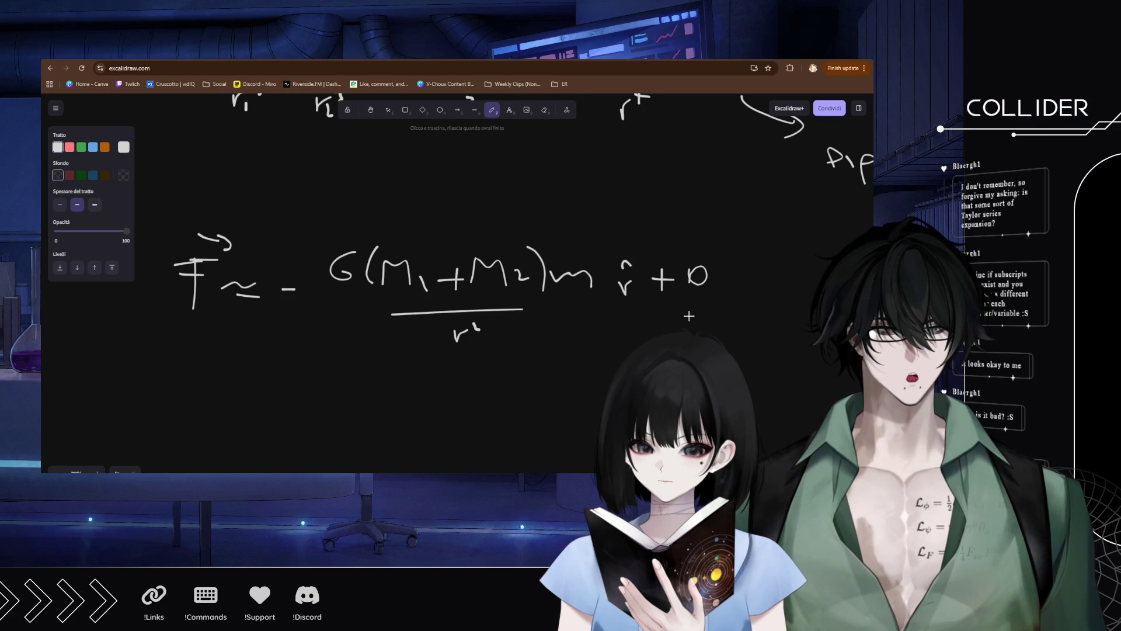
drag(720, 249, 713, 306)
drag(731, 267, 730, 281)
mouse_move(734, 248)
mouse_down()
mouse_move(726, 280)
mouse_move(755, 312)
mouse_up()
drag(768, 254, 789, 264)
drag(567, 299, 457, 290)
mouse_move(628, 302)
mouse_down()
mouse_move(628, 328)
mouse_move(649, 303)
mouse_move(649, 324)
mouse_up()
drag(619, 326, 652, 321)
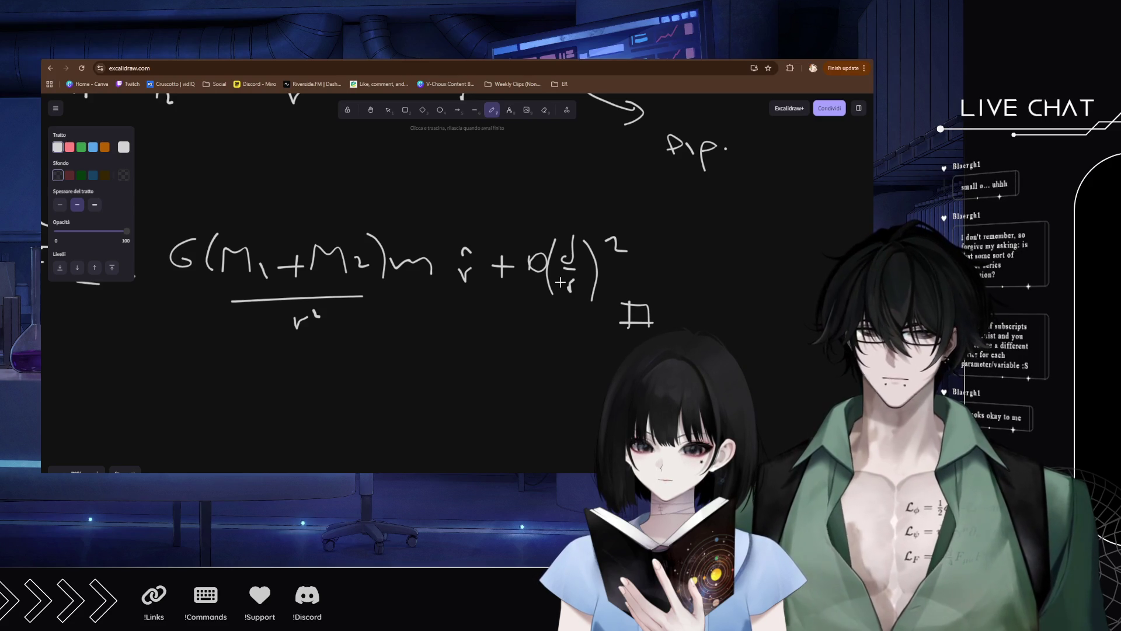
mouse_move(404, 394)
mouse_down()
mouse_move(458, 374)
mouse_move(552, 388)
mouse_move(562, 377)
mouse_up()
key(ctrl+z)
key(ctrl+z)
key(ctrl+z)
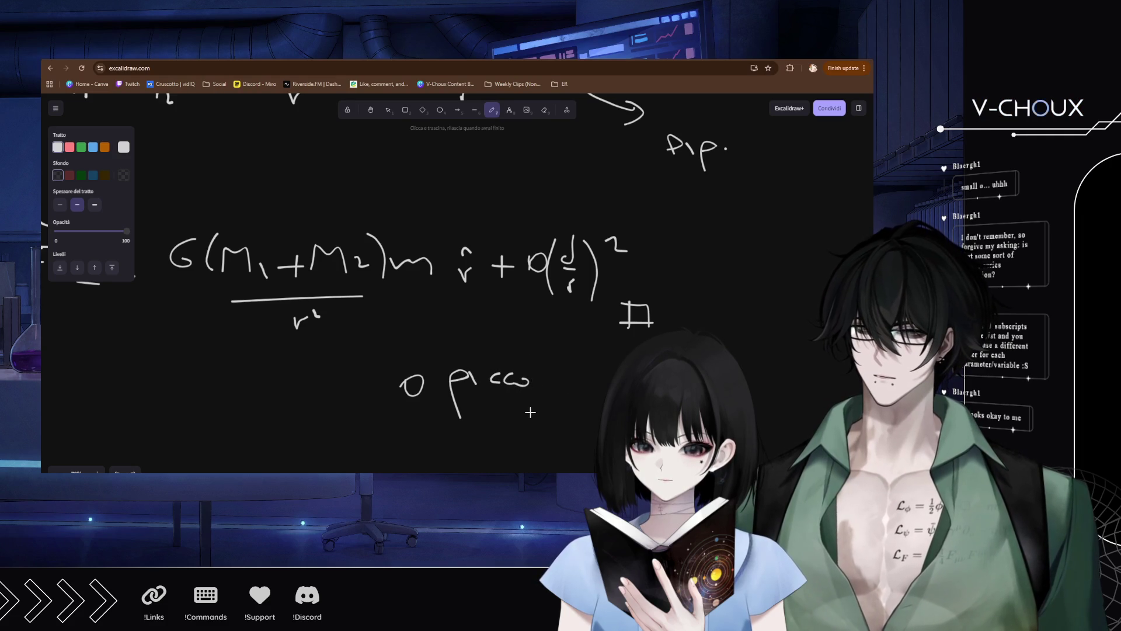
key(ctrl+z)
key(ctrl+z)
key(ctrl+z)
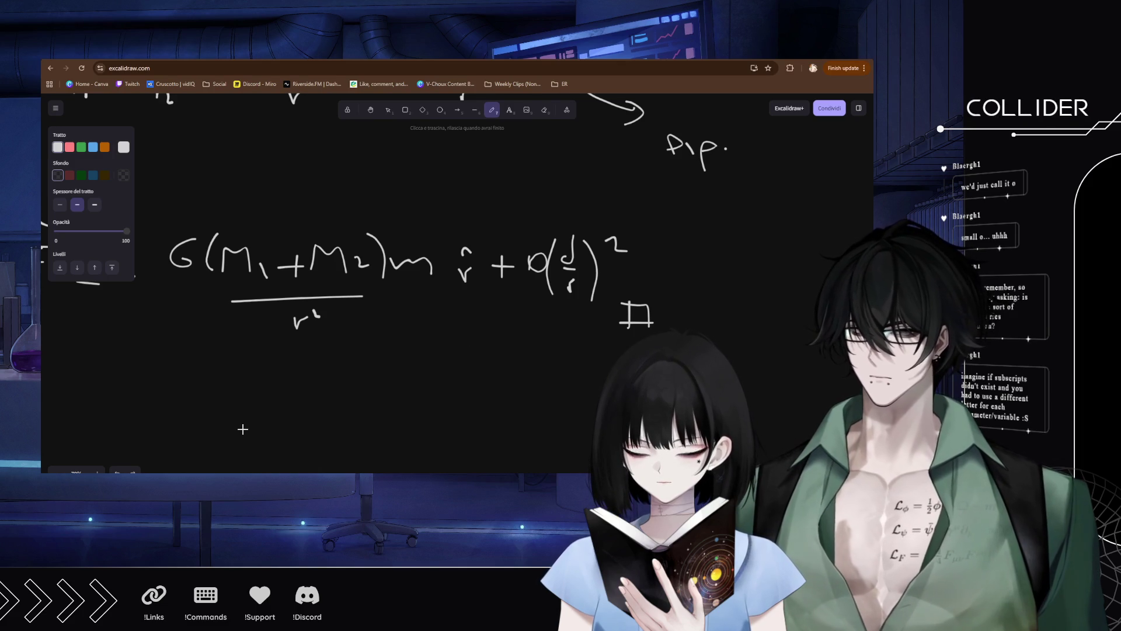
scroll(244, 409, down, 3)
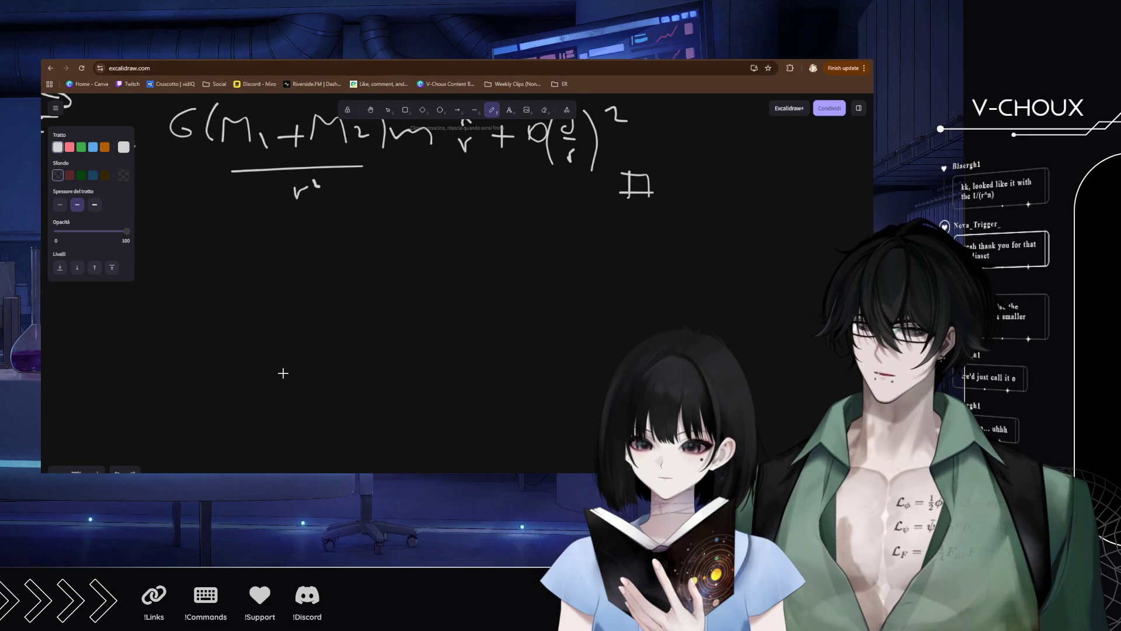
mouse_move(274, 308)
mouse_down()
mouse_move(248, 323)
mouse_move(282, 304)
mouse_move(386, 319)
mouse_up()
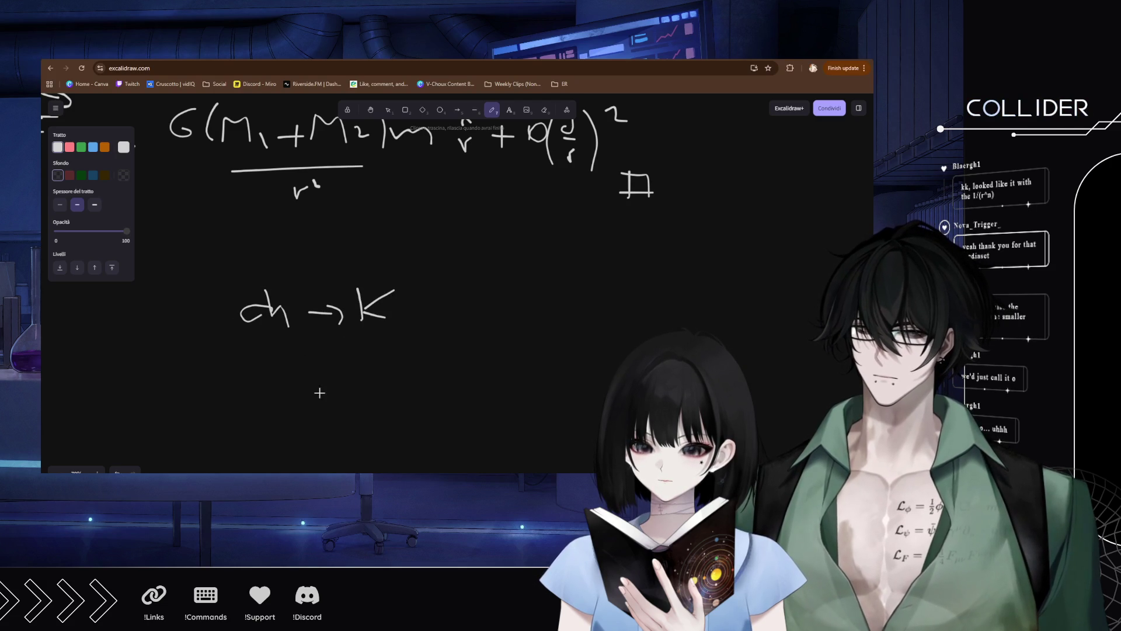
key(ctrl+z)
key(ctrl+z)
key(ctrl+z)
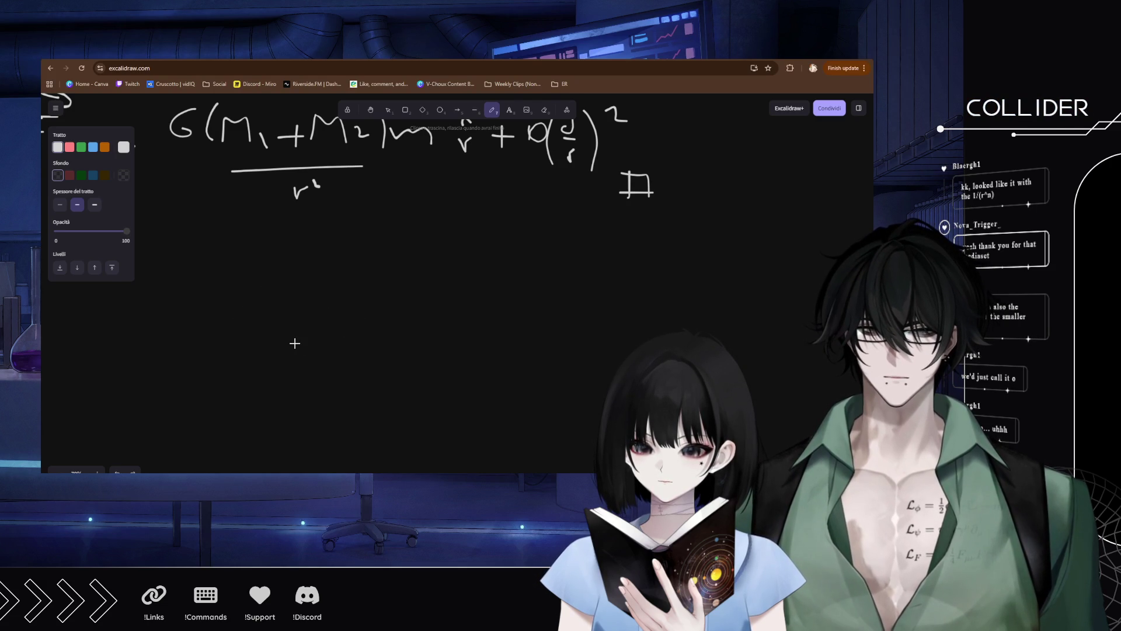
Handwrite f(x) = Σ below the tidal-force result.
drag(209, 264, 202, 303)
drag(185, 287, 222, 297)
mouse_move(231, 279)
mouse_down()
mouse_move(245, 292)
mouse_move(232, 293)
mouse_up()
mouse_move(254, 274)
mouse_down()
mouse_move(257, 294)
mouse_move(293, 280)
mouse_up()
drag(276, 289, 293, 288)
mouse_move(328, 251)
mouse_down()
mouse_move(359, 248)
mouse_move(351, 286)
mouse_move(362, 286)
mouse_up()
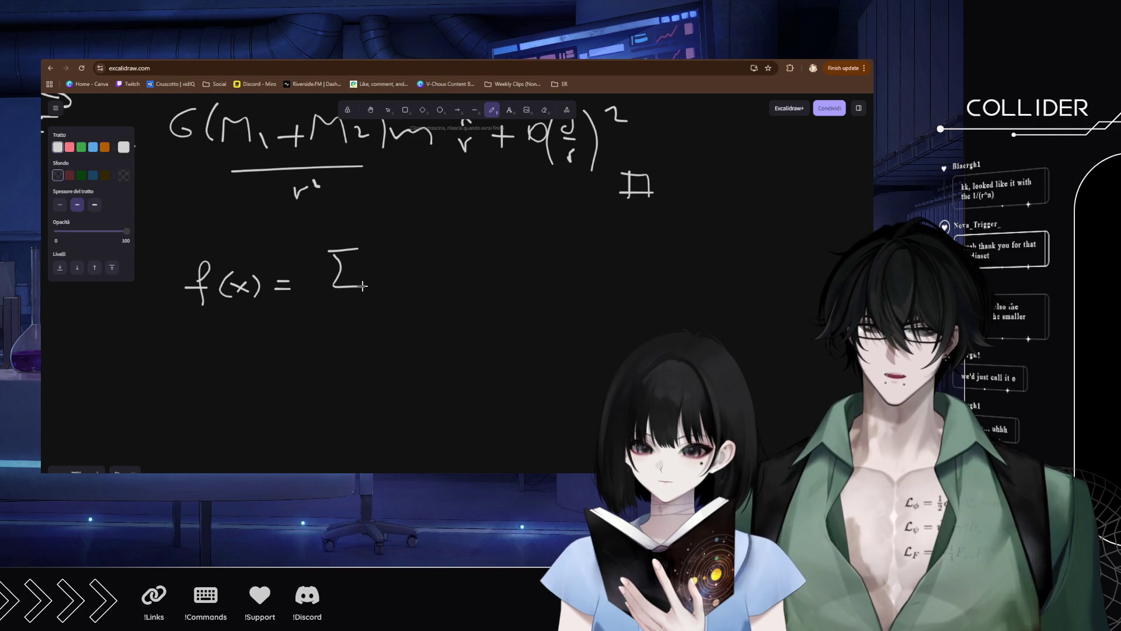
Write the nth derivative f⁽ⁿ⁾(a) over a fraction bar, fixing a miswritten stroke.
drag(396, 242, 383, 270)
mouse_move(380, 259)
mouse_down()
mouse_move(419, 245)
mouse_move(435, 266)
mouse_move(454, 256)
mouse_move(464, 265)
mouse_up()
key(ctrl+z)
key(ctrl+z)
mouse_move(393, 283)
mouse_down()
mouse_move(460, 279)
mouse_move(433, 302)
mouse_move(445, 310)
mouse_up()
click(446, 318)
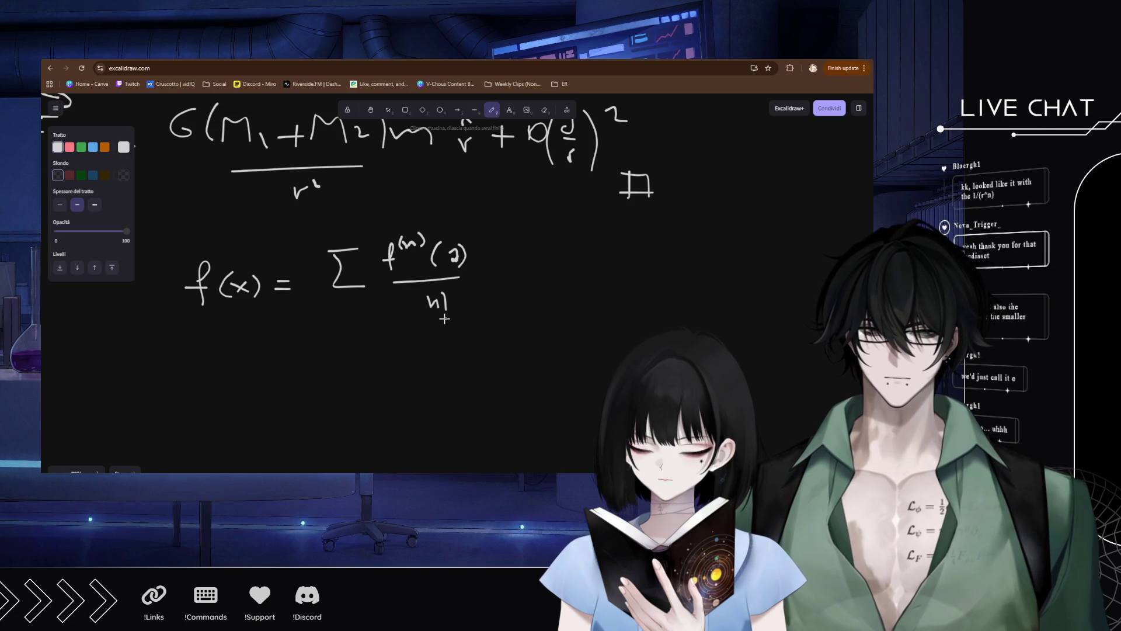
Write n! and an (x−a) factor, then undo them to redo the derivative's argument.
mouse_move(481, 249)
mouse_down()
mouse_move(477, 271)
mouse_move(502, 272)
mouse_up()
mouse_move(502, 257)
mouse_down()
mouse_move(489, 274)
mouse_move(535, 270)
mouse_up()
mouse_move(543, 239)
mouse_down()
mouse_move(551, 270)
mouse_move(575, 249)
mouse_up()
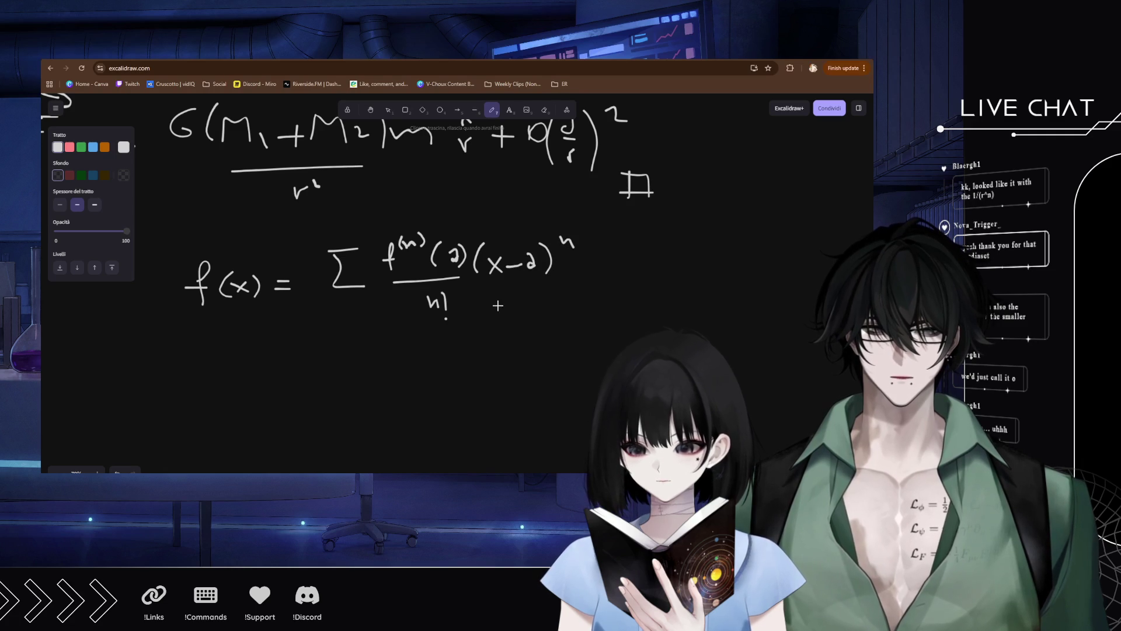
key(ctrl+z)
key(ctrl+z)
key(ctrl+z)
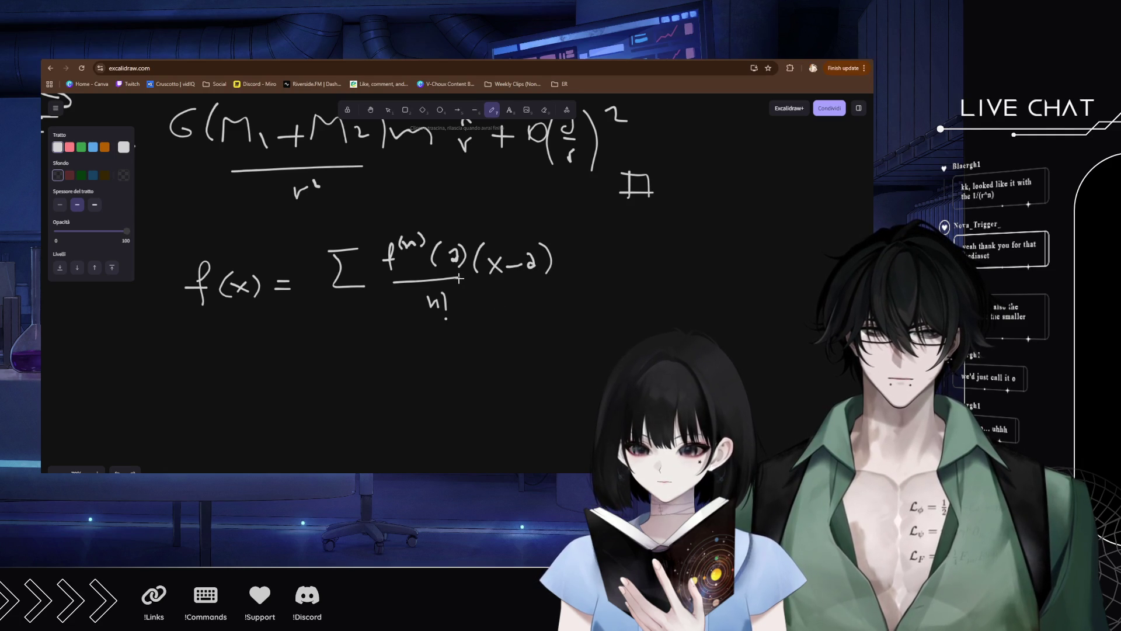
key(ctrl+z)
key(ctrl+z)
key(ctrl+z)
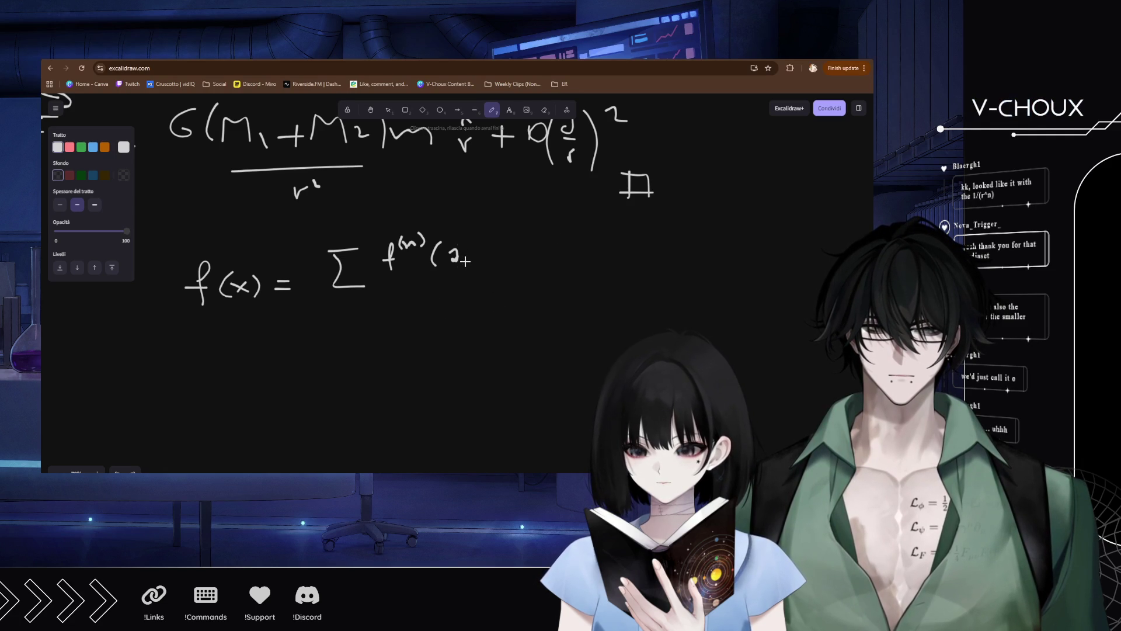
Rewrite the argument as (x₀) and put n! under the fraction bar.
mouse_move(443, 250)
mouse_down()
mouse_move(455, 266)
mouse_move(443, 266)
mouse_move(466, 266)
mouse_up()
drag(400, 292, 460, 289)
drag(437, 298, 448, 309)
drag(460, 296, 459, 301)
click(457, 319)
Complete the (x − x₀)ⁿ factor, discarding a trial x₀ arrow note below.
mouse_move(492, 252)
mouse_down()
mouse_move(503, 284)
mouse_move(519, 283)
mouse_up()
mouse_move(520, 266)
mouse_down()
mouse_move(504, 283)
mouse_move(530, 274)
mouse_up()
drag(543, 261, 559, 279)
mouse_move(558, 259)
mouse_down()
mouse_move(541, 282)
mouse_move(561, 268)
mouse_move(575, 279)
mouse_move(588, 249)
mouse_move(611, 266)
mouse_up()
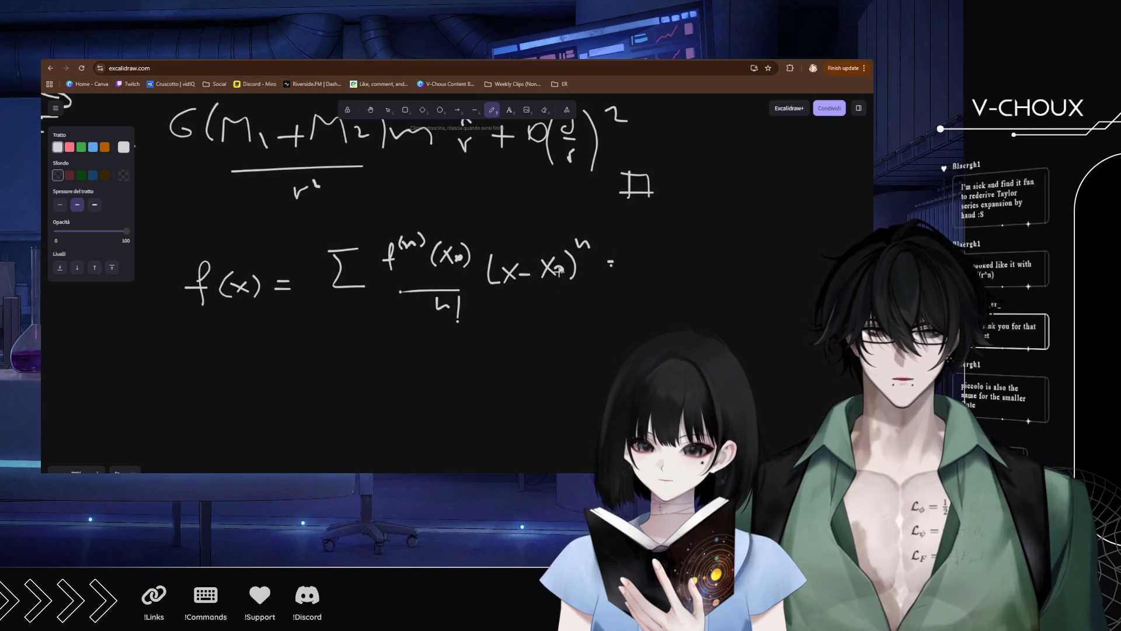
mouse_move(530, 334)
mouse_down()
mouse_move(547, 351)
mouse_move(536, 353)
mouse_move(559, 338)
mouse_move(605, 337)
mouse_up()
drag(598, 332, 603, 345)
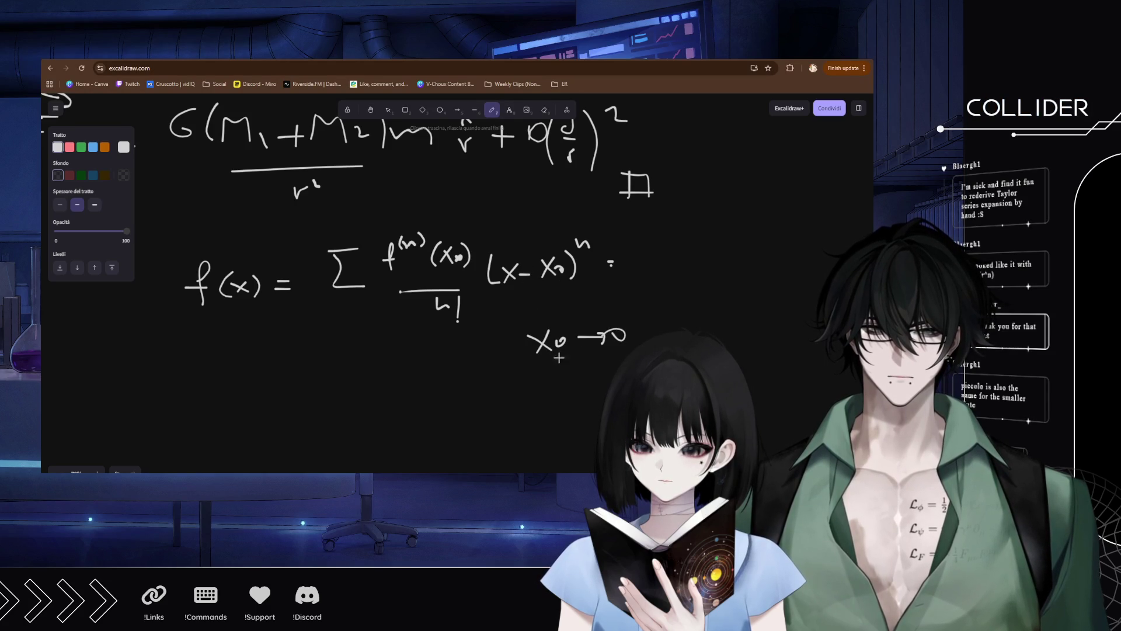
key(ctrl+z)
key(ctrl+z)
key(ctrl+z)
key(ctrl+z)
scroll(339, 329, down, 3)
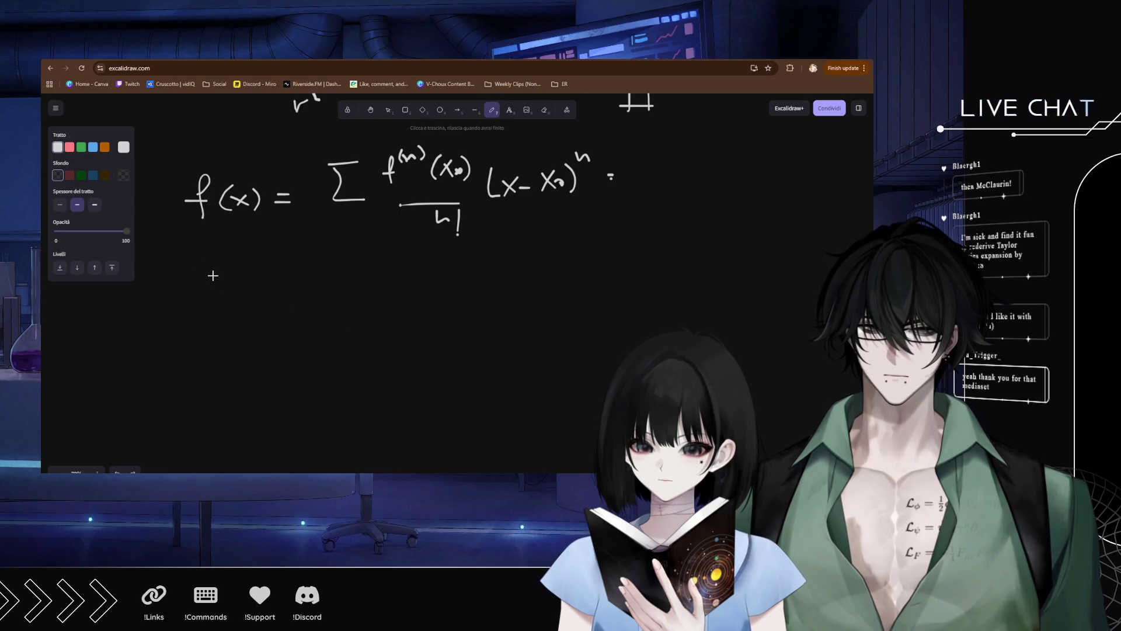
drag(212, 269, 212, 295)
mouse_move(201, 297)
mouse_down()
mouse_move(237, 298)
mouse_move(212, 316)
mouse_move(226, 316)
mouse_up()
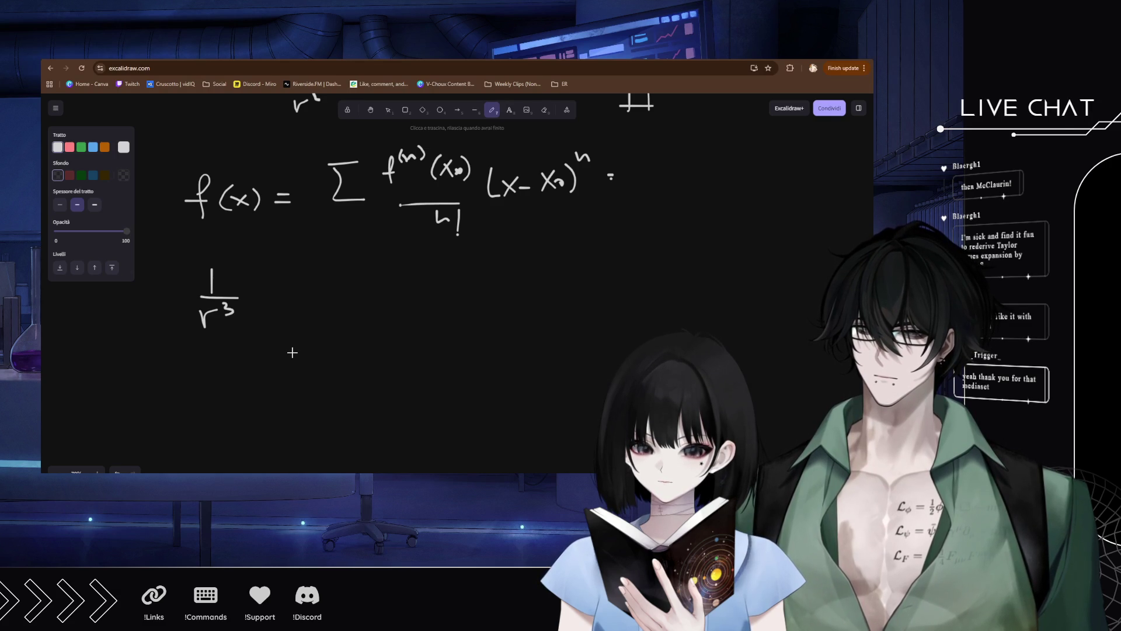
key(ctrl+z)
key(ctrl+z)
key(ctrl+z)
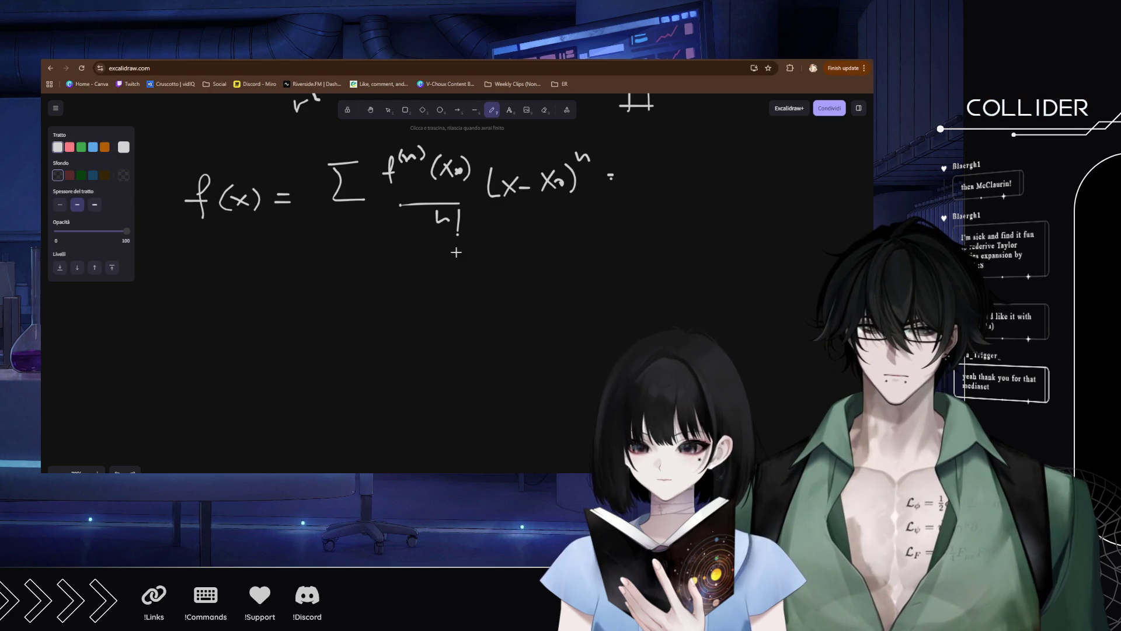
mouse_move(564, 200)
mouse_down()
mouse_move(592, 219)
mouse_move(591, 233)
mouse_move(612, 222)
mouse_up()
mouse_move(592, 281)
mouse_down()
mouse_move(604, 253)
mouse_move(611, 280)
mouse_up()
mouse_move(626, 263)
mouse_down()
mouse_move(632, 278)
mouse_move(687, 284)
mouse_up()
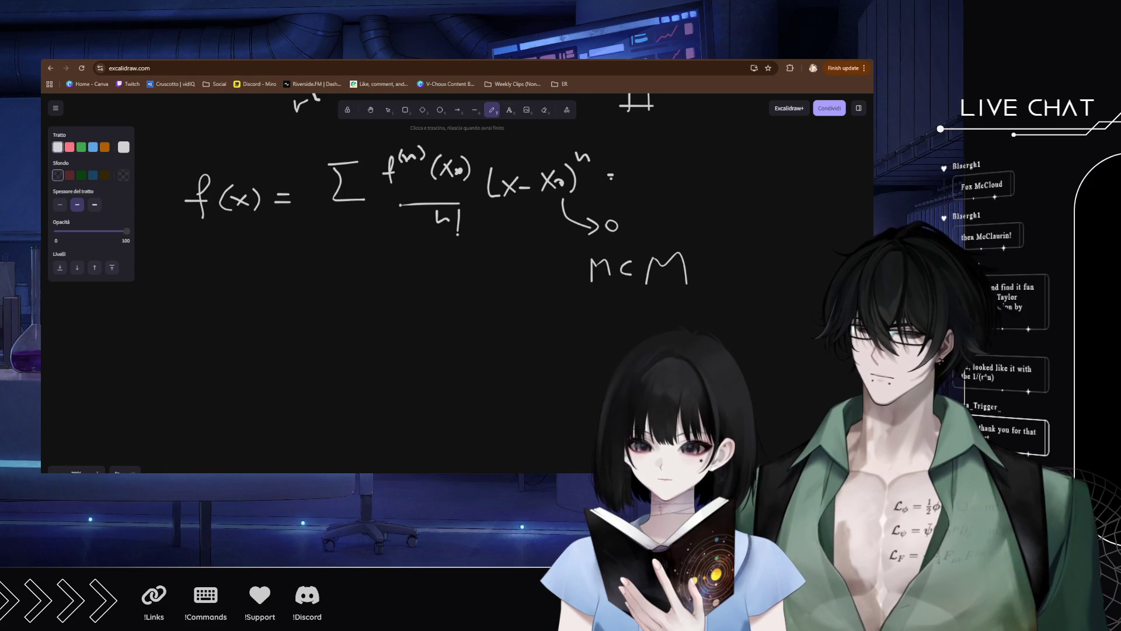
key(ctrl+z)
key(ctrl+z)
key(ctrl+z)
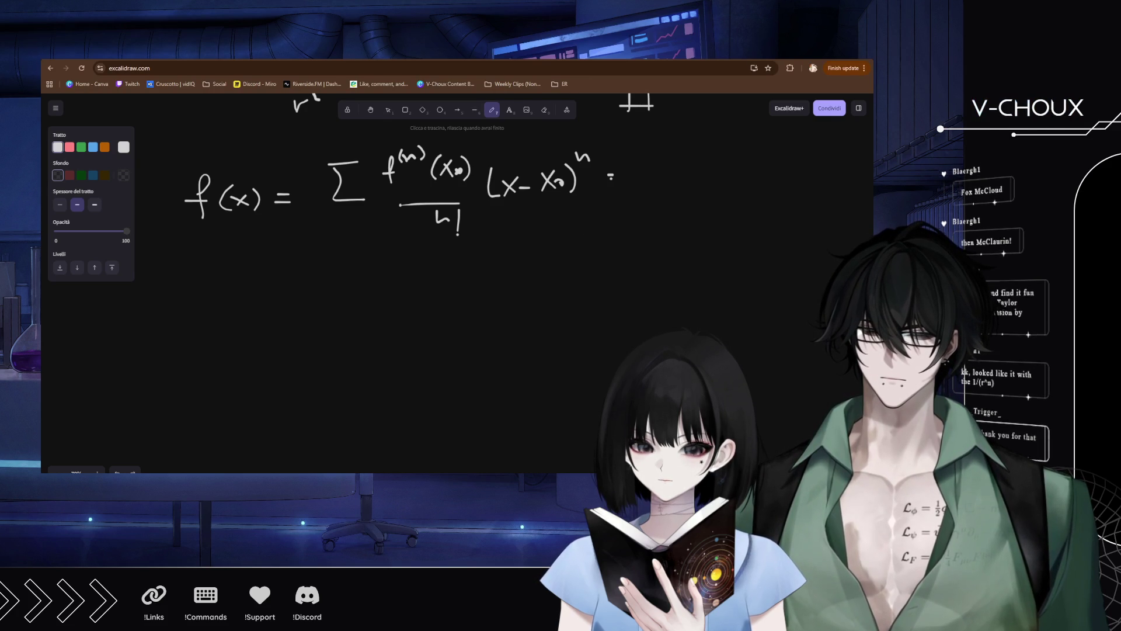
Handwrite e^x = 1 + x + x² + … + x below the Taylor series.
mouse_move(202, 330)
mouse_down()
mouse_move(211, 321)
mouse_move(218, 339)
mouse_move(232, 322)
mouse_up()
mouse_move(232, 311)
mouse_down()
mouse_move(225, 323)
mouse_move(244, 331)
mouse_up()
drag(238, 337, 337, 332)
mouse_move(327, 322)
mouse_down()
mouse_move(327, 339)
mouse_move(372, 335)
mouse_up()
mouse_move(373, 321)
mouse_down()
mouse_move(351, 334)
mouse_move(438, 333)
mouse_up()
mouse_move(438, 321)
mouse_down()
mouse_move(426, 334)
mouse_move(460, 314)
mouse_move(490, 319)
mouse_up()
drag(482, 313, 482, 327)
click(511, 321)
drag(570, 316, 585, 315)
mouse_move(577, 308)
mouse_down()
mouse_move(577, 324)
mouse_move(612, 325)
mouse_up()
drag(610, 305, 596, 325)
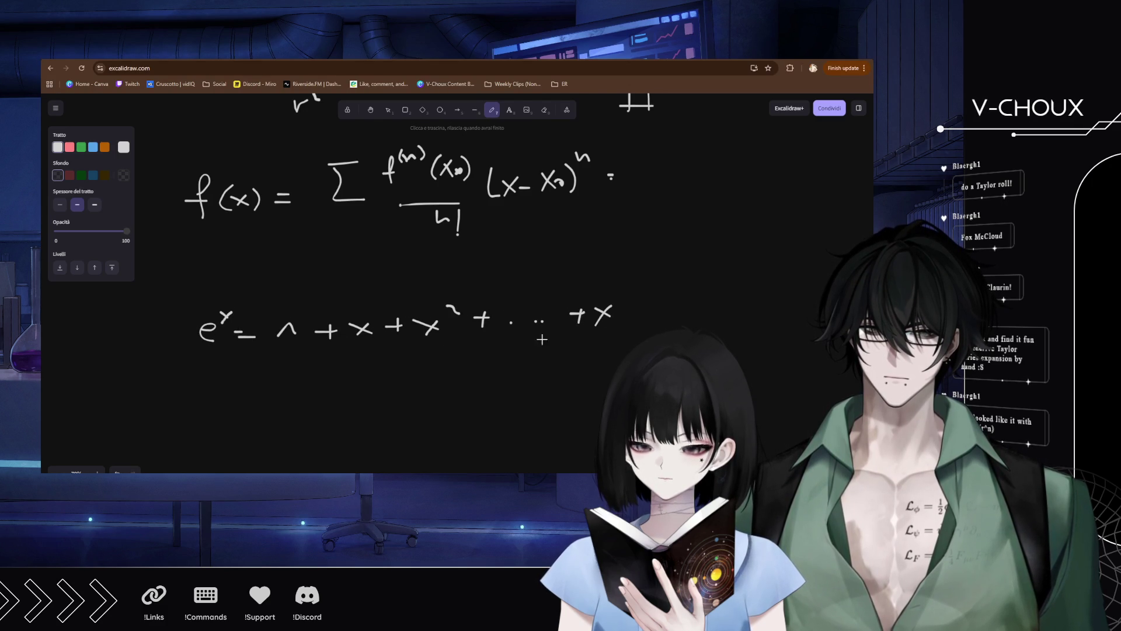
Add the 2! and n! denominators under the x² and final x terms.
mouse_move(424, 345)
mouse_down()
mouse_move(464, 344)
mouse_move(459, 369)
mouse_move(469, 373)
mouse_up()
click(473, 380)
mouse_move(600, 350)
mouse_down()
mouse_move(622, 350)
mouse_move(612, 330)
mouse_up()
click(623, 358)
scroll(191, 345, down, 3)
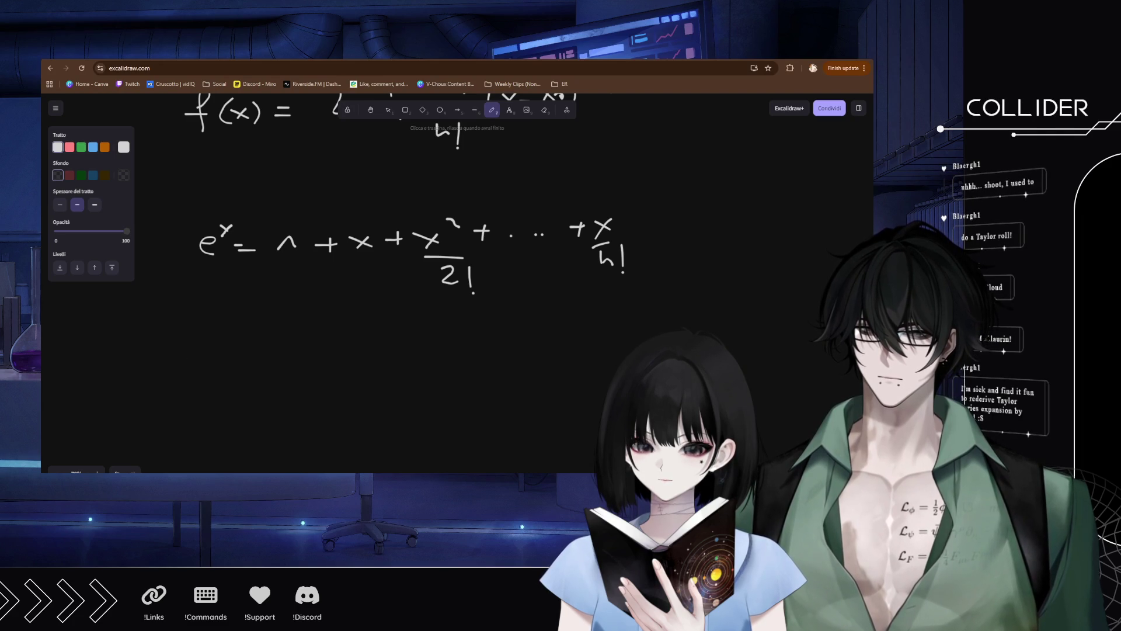
Write sin x =, lay out its alternating minus signs and start the x³ term.
mouse_move(228, 336)
mouse_down()
mouse_move(211, 353)
mouse_move(290, 351)
mouse_up()
mouse_move(290, 337)
mouse_down()
mouse_move(280, 352)
mouse_move(318, 345)
mouse_up()
mouse_move(307, 350)
mouse_down()
mouse_move(496, 340)
mouse_move(479, 352)
mouse_up()
mouse_move(548, 337)
mouse_down()
mouse_move(640, 330)
mouse_move(629, 338)
mouse_up()
drag(709, 326, 733, 326)
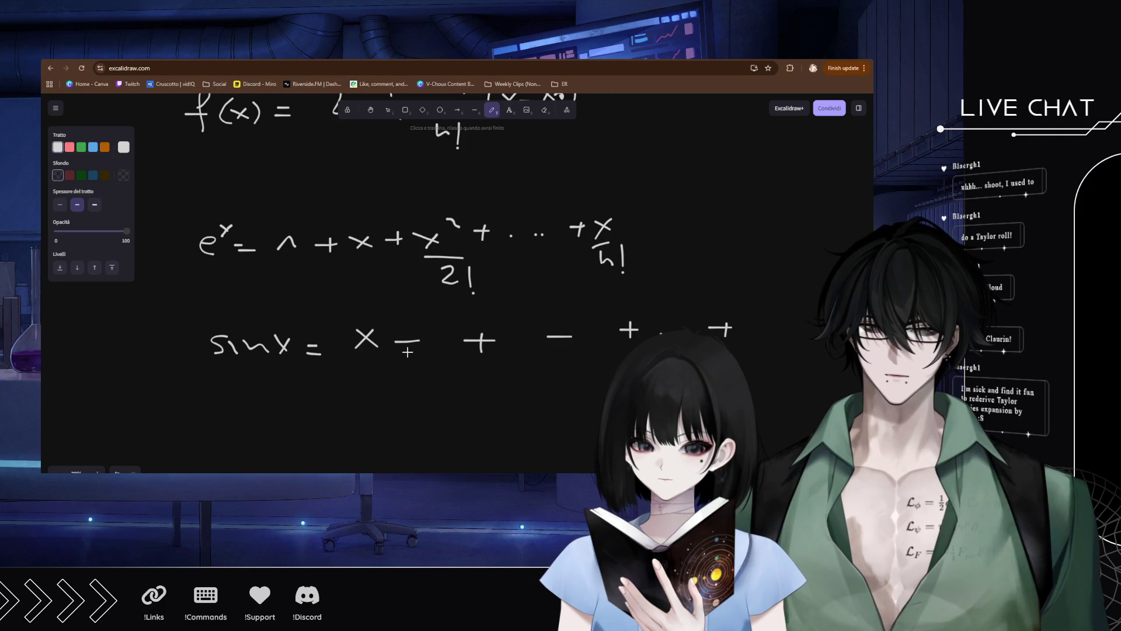
drag(431, 327, 448, 344)
mouse_move(448, 326)
mouse_down()
mouse_move(431, 344)
mouse_move(449, 325)
mouse_move(455, 376)
mouse_up()
Finish x³/3!, add x⁵/5! and x⁷/7!, and end with x^(2n+1)/(2n+1)!
click(455, 382)
mouse_move(505, 327)
mouse_down()
mouse_move(520, 343)
mouse_move(505, 343)
mouse_move(528, 326)
mouse_move(512, 375)
mouse_move(526, 371)
mouse_up()
click(525, 385)
mouse_move(584, 317)
mouse_down()
mouse_move(596, 335)
mouse_move(584, 337)
mouse_move(604, 319)
mouse_up()
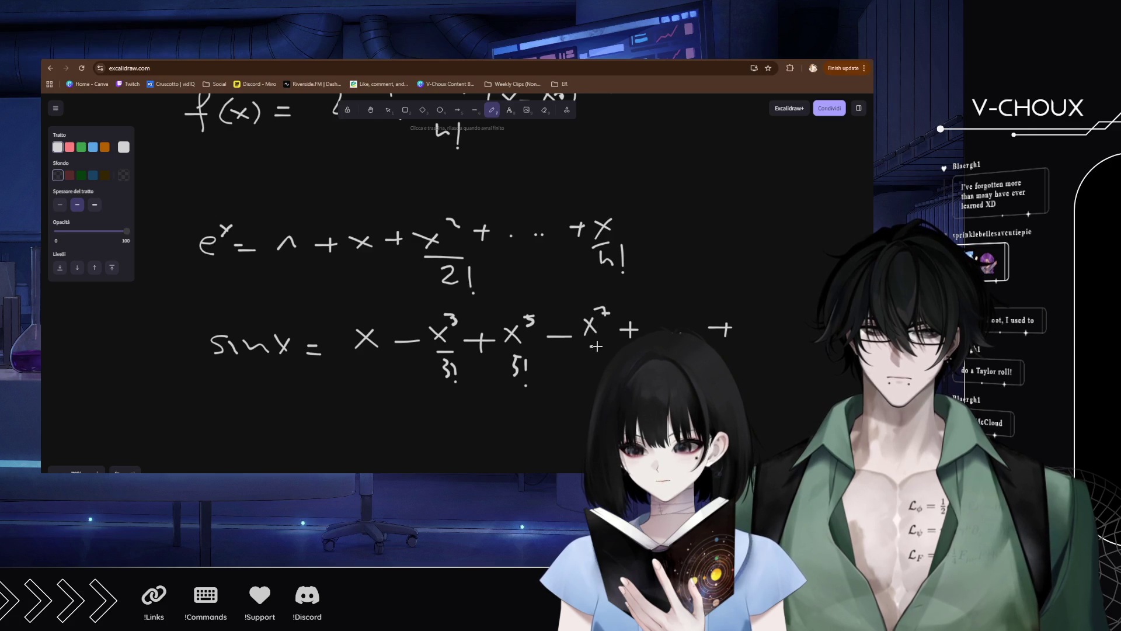
drag(599, 373, 600, 357)
drag(593, 365, 602, 364)
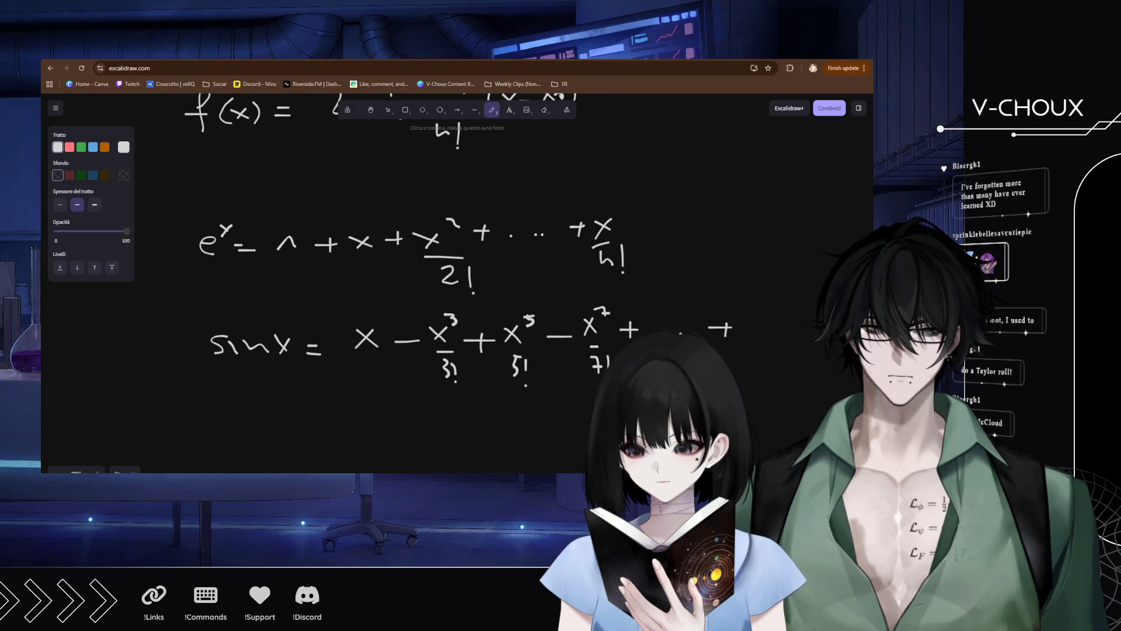
mouse_move(741, 312)
mouse_down()
mouse_move(757, 329)
mouse_move(739, 329)
mouse_up()
mouse_move(755, 309)
mouse_down()
mouse_move(763, 296)
mouse_move(760, 306)
mouse_move(790, 305)
mouse_up()
key(ctrl+z)
key(ctrl+z)
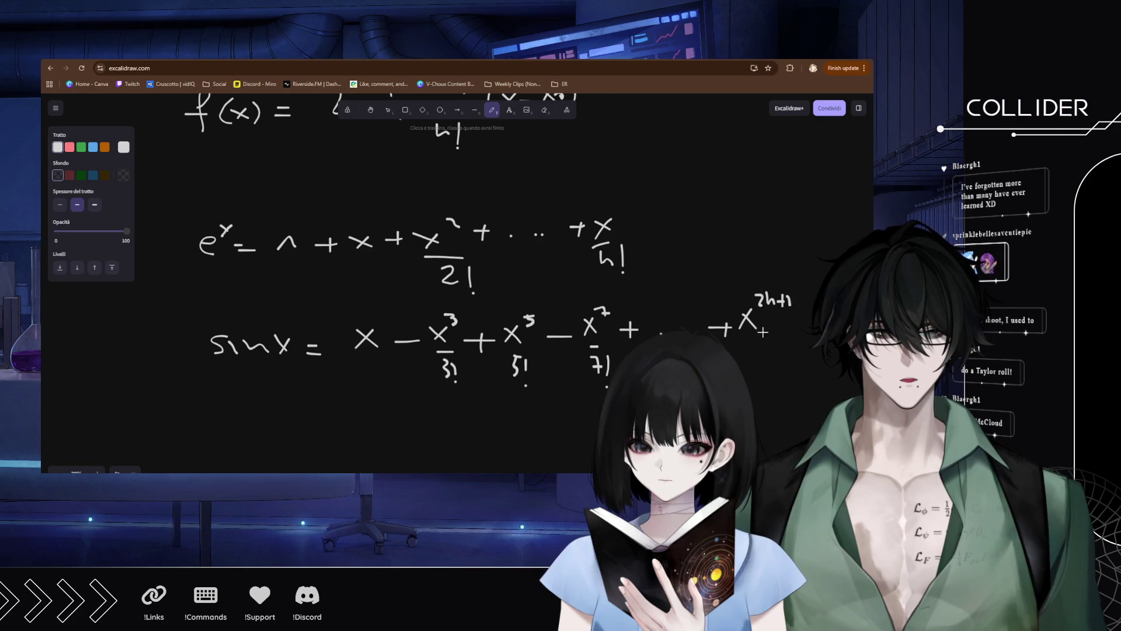
mouse_move(741, 349)
mouse_down()
mouse_move(745, 360)
mouse_move(796, 361)
mouse_move(735, 362)
mouse_up()
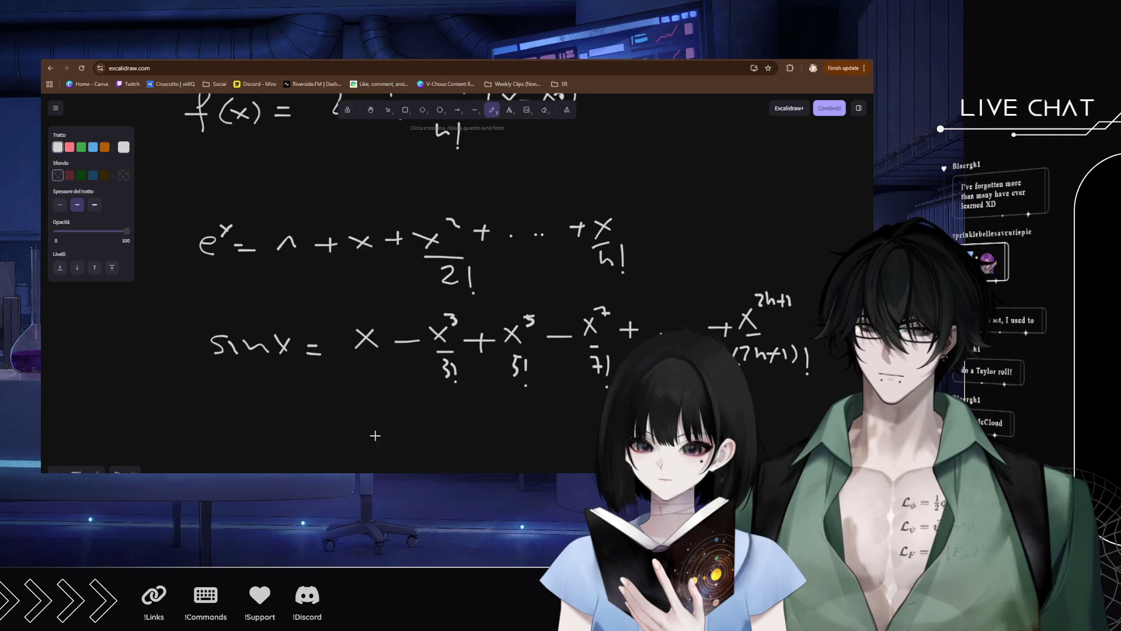
Below the sin x series, handwrite (1+x)ⁿ = 1 + nx.
scroll(375, 408, down, 3)
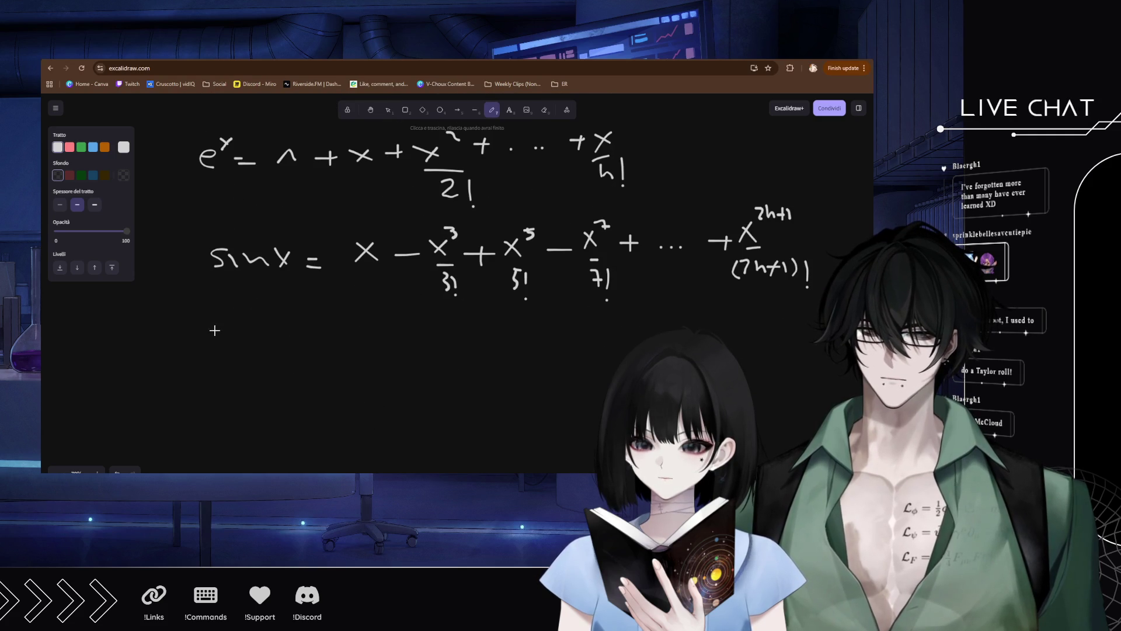
drag(240, 346, 236, 349)
drag(271, 330, 270, 353)
drag(205, 330, 204, 354)
mouse_move(279, 328)
mouse_down()
mouse_move(285, 315)
mouse_move(290, 330)
mouse_move(357, 348)
mouse_move(399, 343)
mouse_up()
mouse_move(386, 334)
mouse_down()
mouse_move(386, 352)
mouse_move(449, 349)
mouse_up()
drag(447, 334, 438, 350)
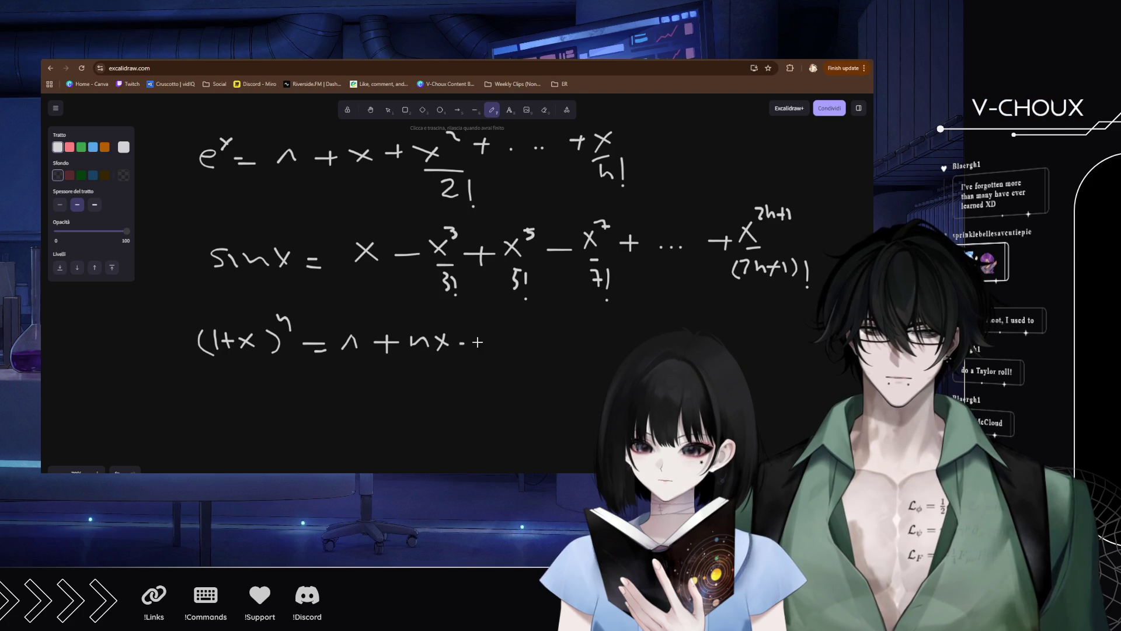
Add the n(n−1)/2! x² term and scroll further down the canvas.
drag(510, 326, 613, 345)
click(580, 340)
click(586, 340)
mouse_move(535, 357)
mouse_down()
mouse_move(587, 354)
mouse_move(585, 386)
mouse_up()
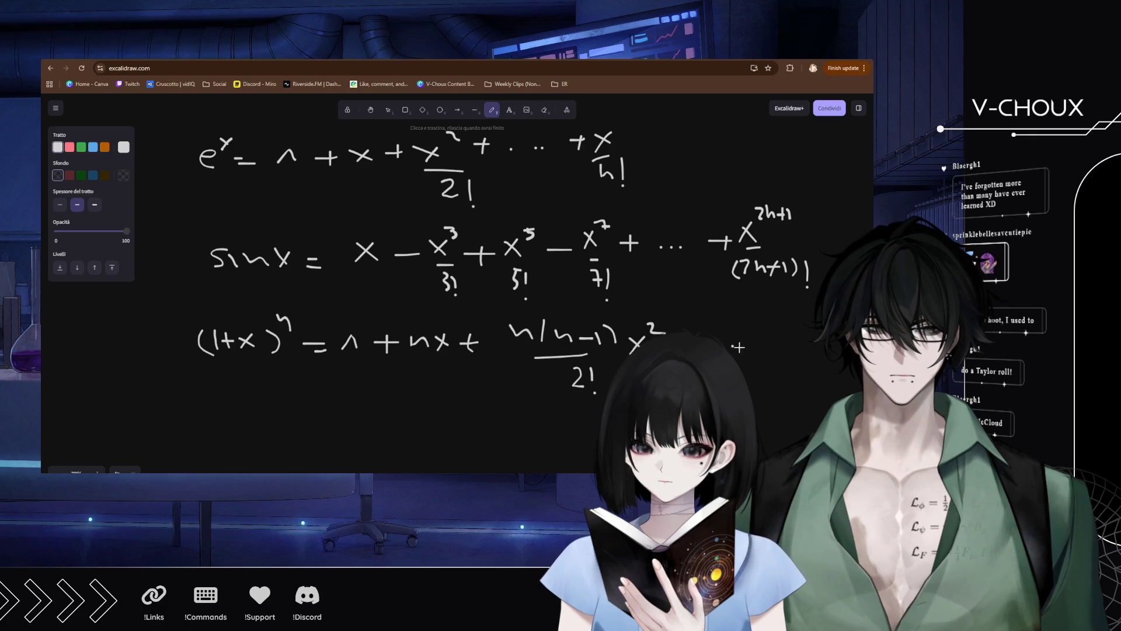
scroll(335, 388, down, 1)
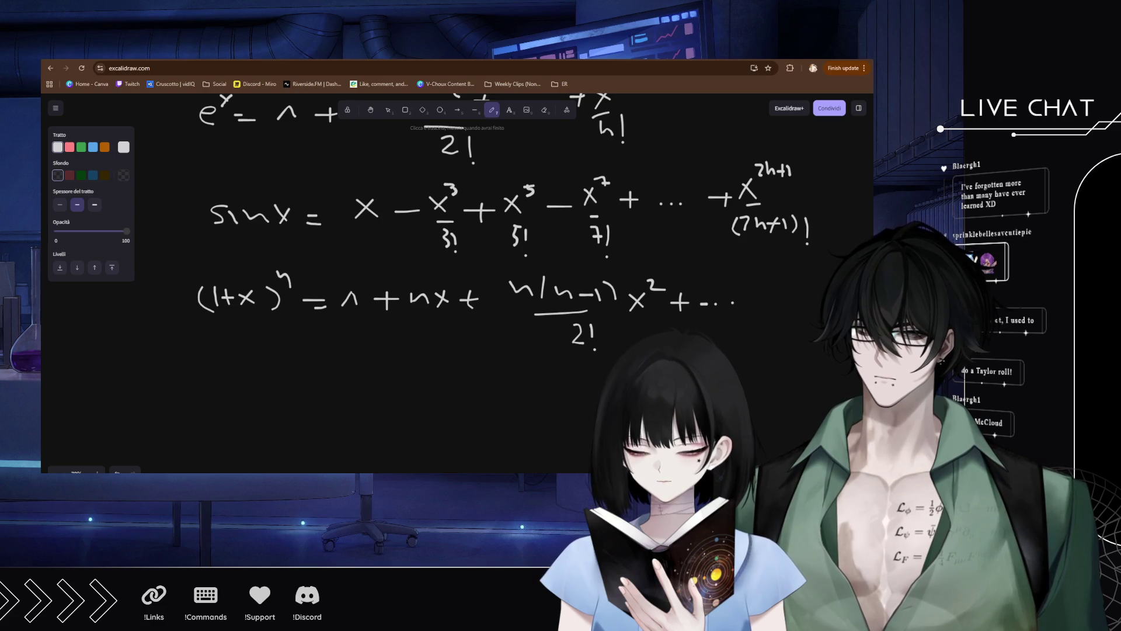
scroll(328, 343, down, 2)
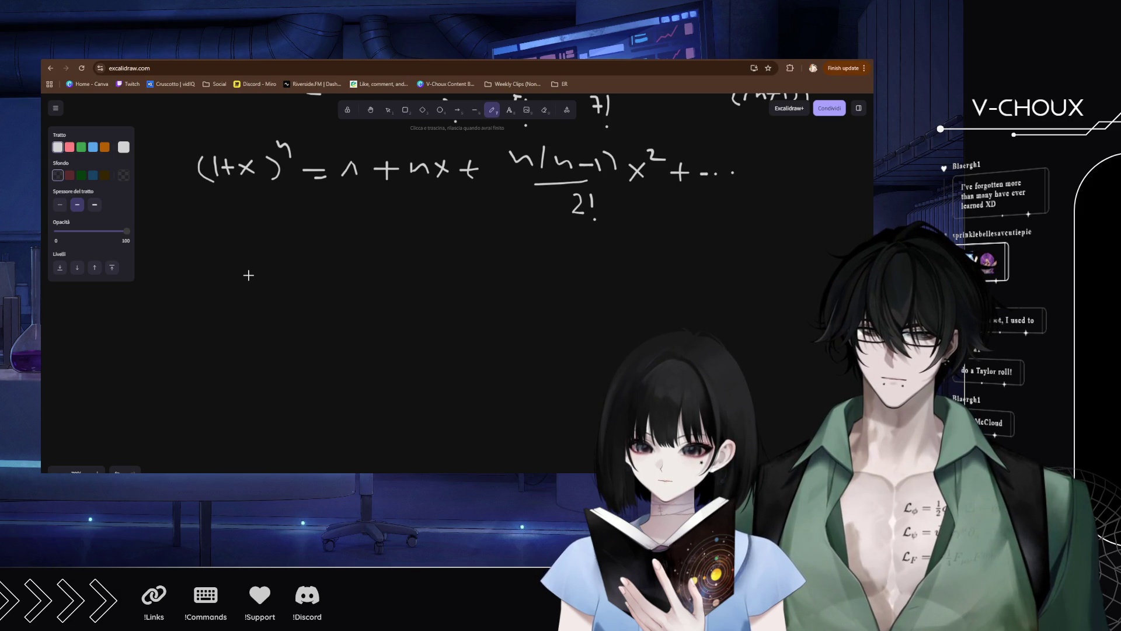
Handwrite f(x) = f(a) + on the empty canvas area.
drag(262, 280, 246, 316)
drag(234, 304, 288, 307)
mouse_move(287, 293)
mouse_down()
mouse_move(276, 309)
mouse_move(333, 294)
mouse_up()
drag(313, 304, 333, 302)
mouse_move(381, 270)
mouse_down()
mouse_move(363, 314)
mouse_move(386, 308)
mouse_up()
mouse_move(412, 290)
mouse_down()
mouse_move(402, 301)
mouse_move(416, 306)
mouse_up()
drag(422, 283, 425, 311)
mouse_move(443, 297)
mouse_down()
mouse_move(486, 307)
mouse_move(503, 295)
mouse_up()
Add the f′(a)(x−a) term, then switch to the lecture page builder tab.
drag(525, 262, 526, 309)
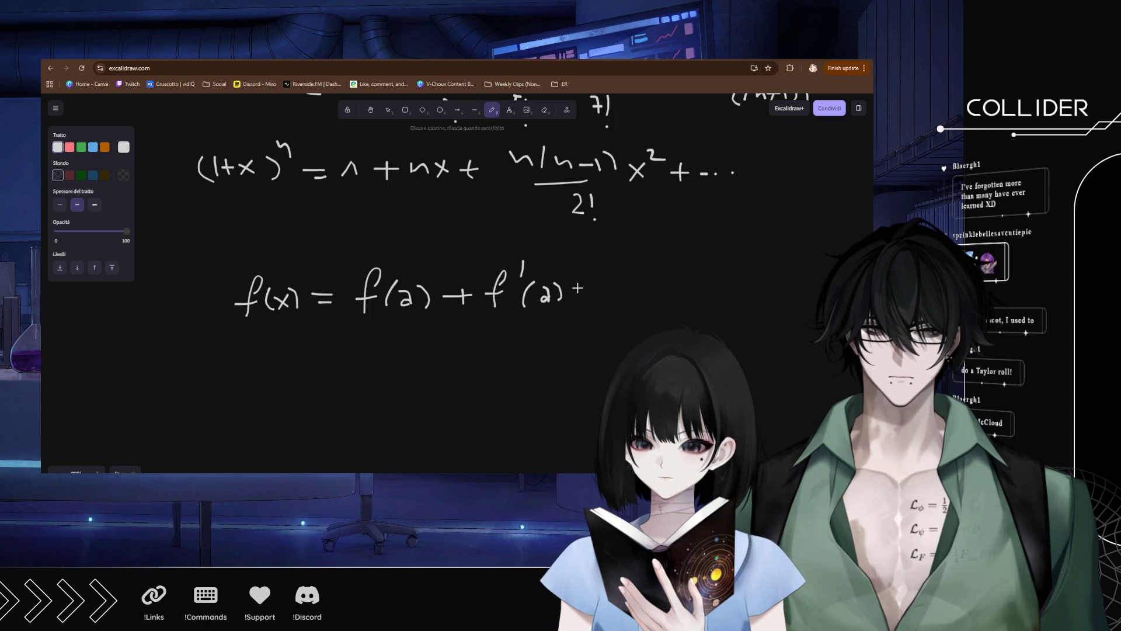
drag(573, 274, 569, 304)
mouse_move(573, 280)
mouse_down()
mouse_move(586, 303)
mouse_move(574, 302)
mouse_up()
drag(592, 290, 635, 301)
drag(643, 272, 645, 300)
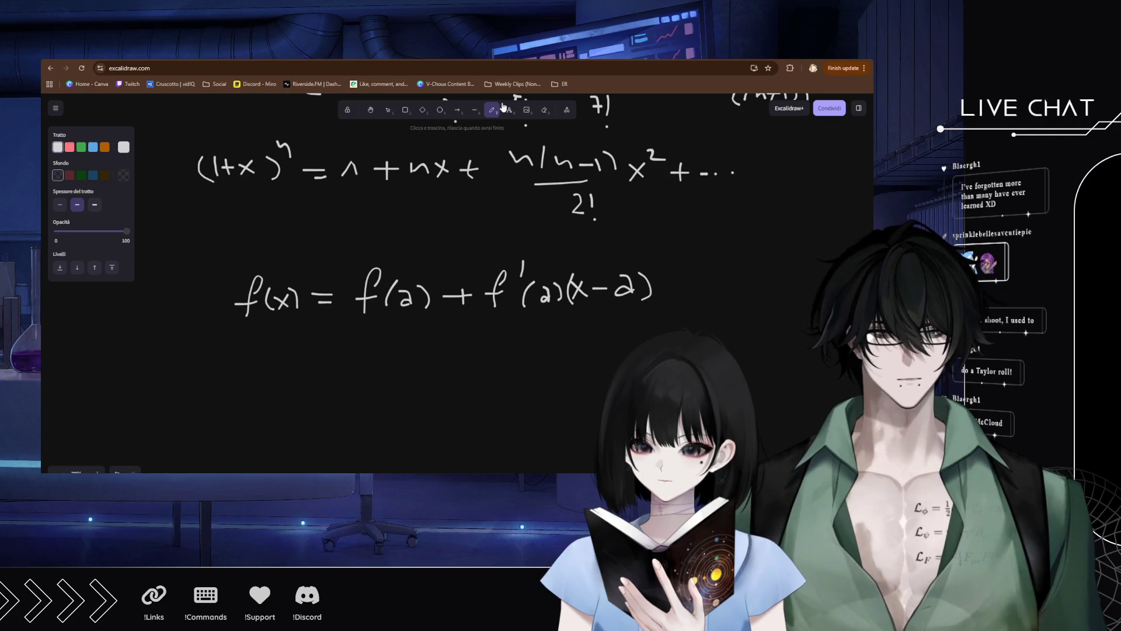
key(ctrl+Tab)
key(ctrl+Tab)
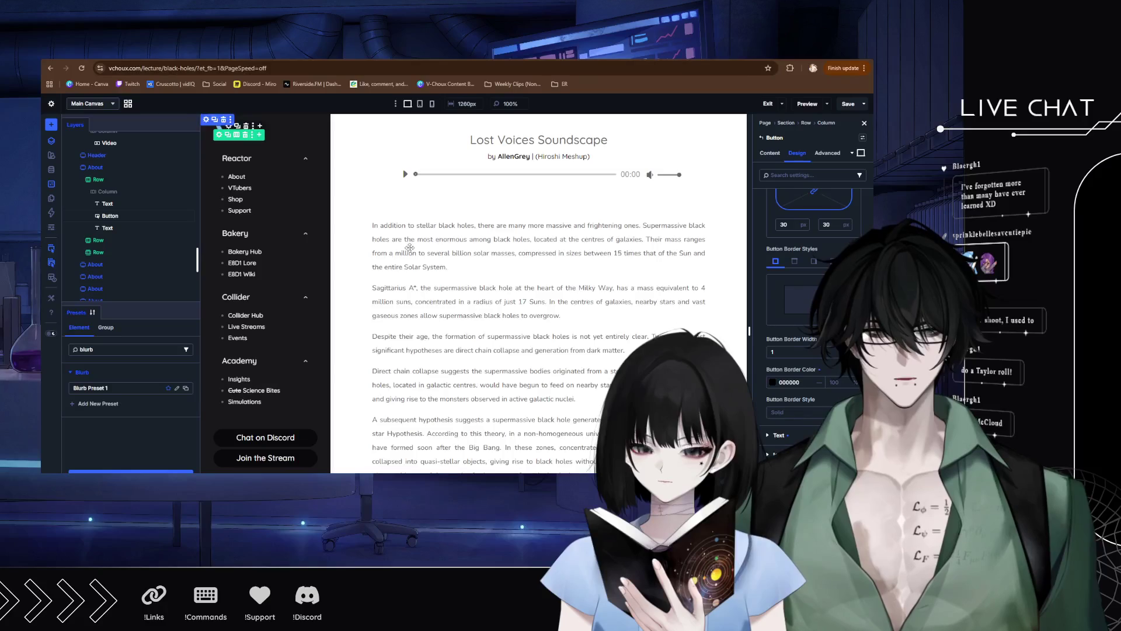
Scroll through the black-holes page in Divi Builder, then open a new browser tab.
scroll(447, 285, down, 15)
scroll(447, 285, up, 15)
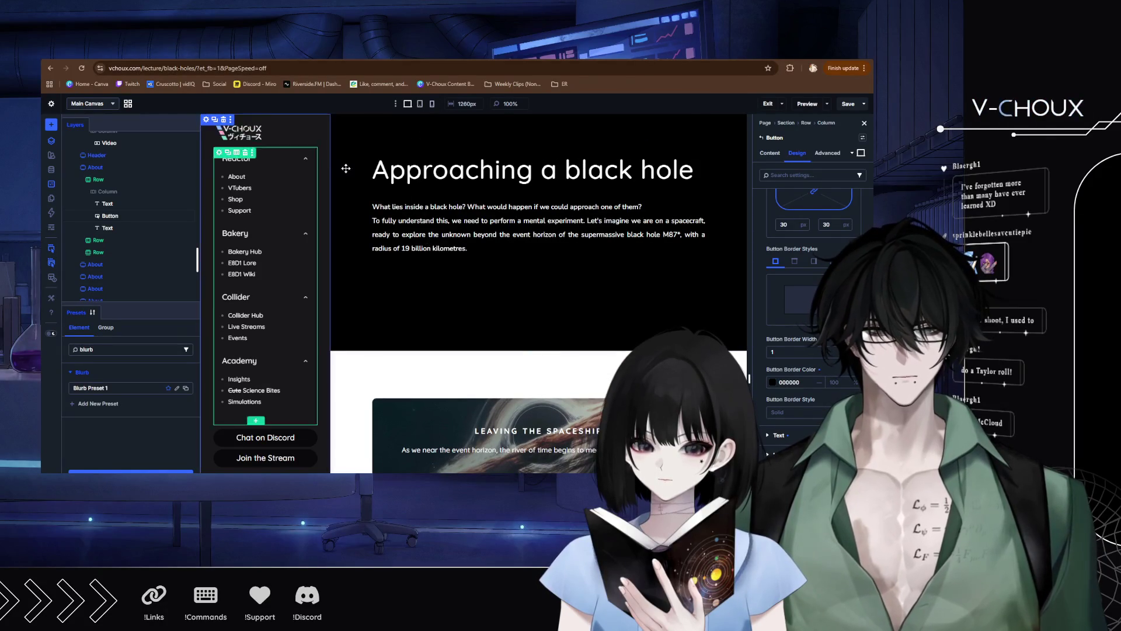
click(353, 65)
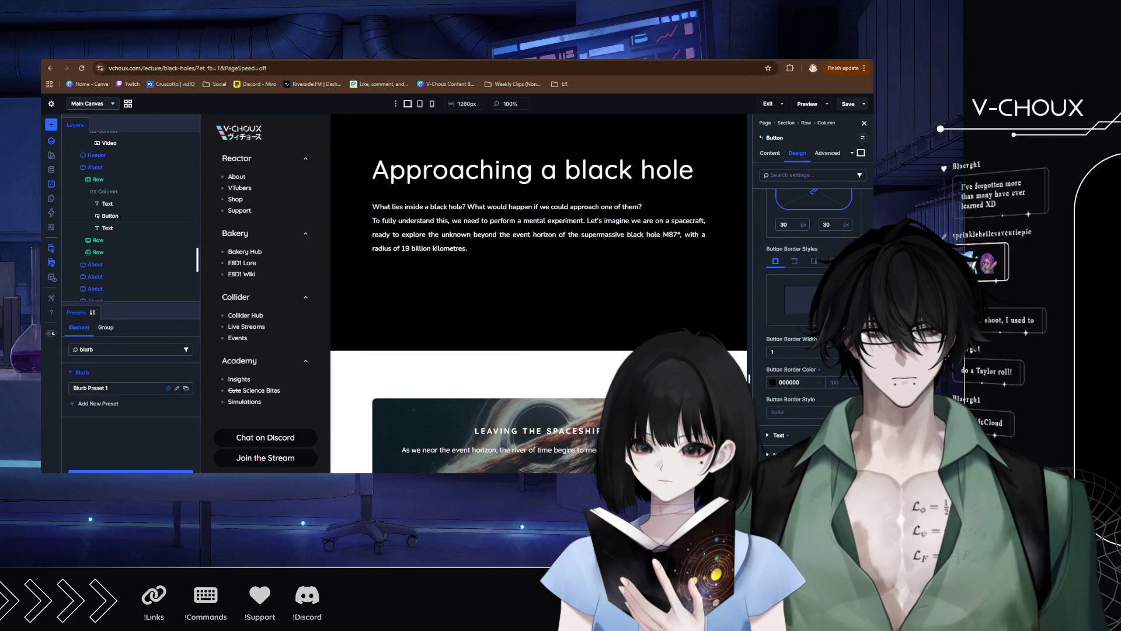
key(ctrl+t)
Load the V-Choux site via 'vchoux' and view Black Holes from All Lectures.
text(vchoux)
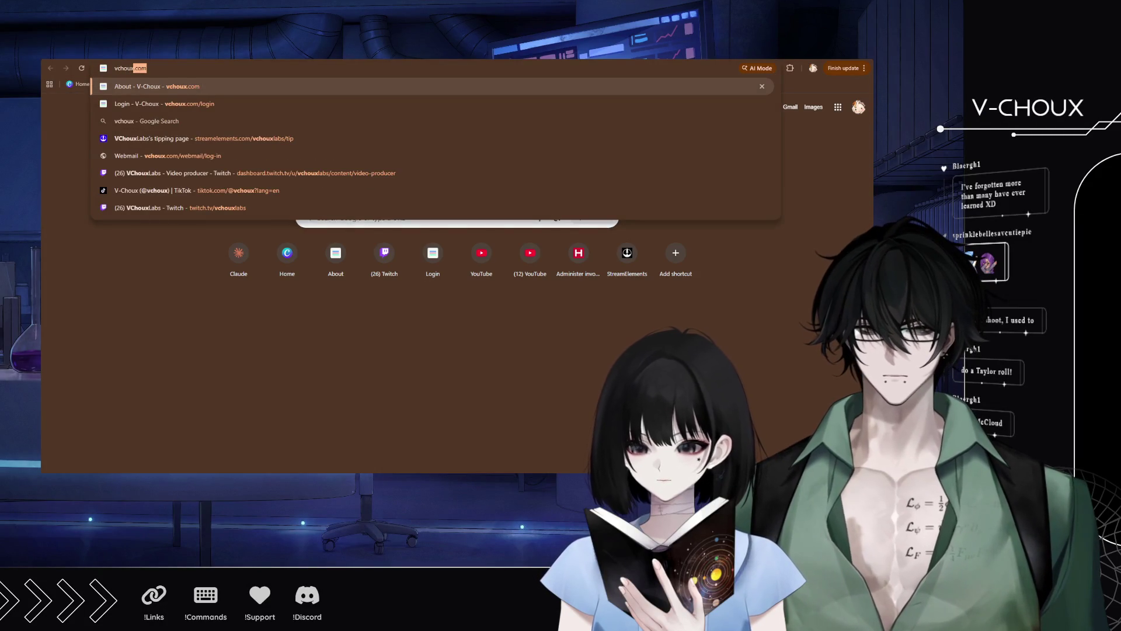
key(Return)
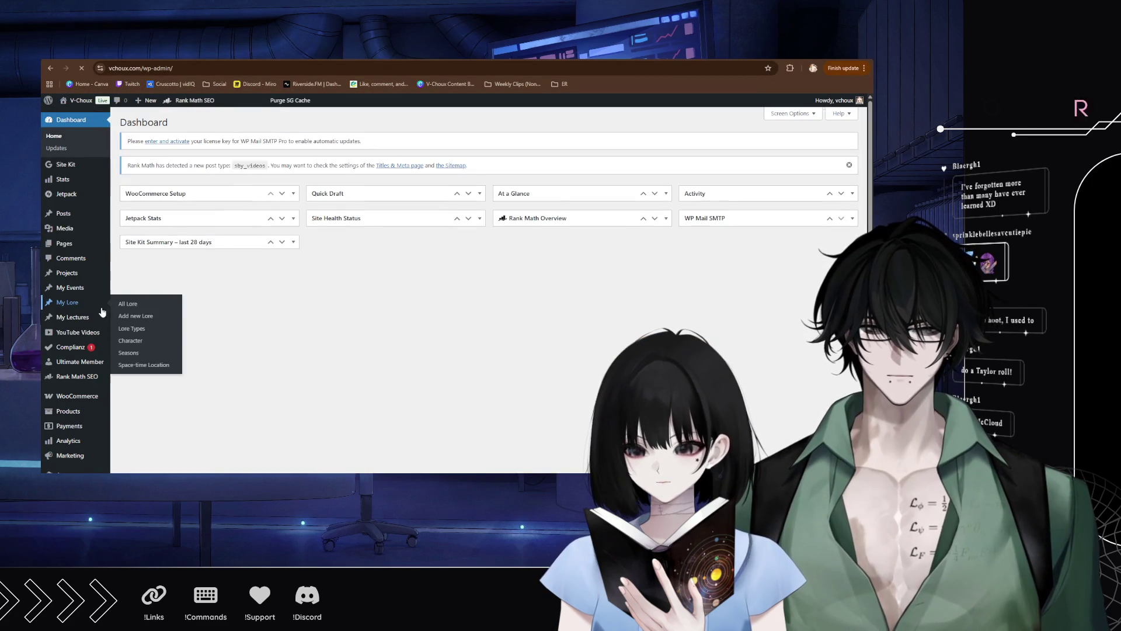
click(132, 318)
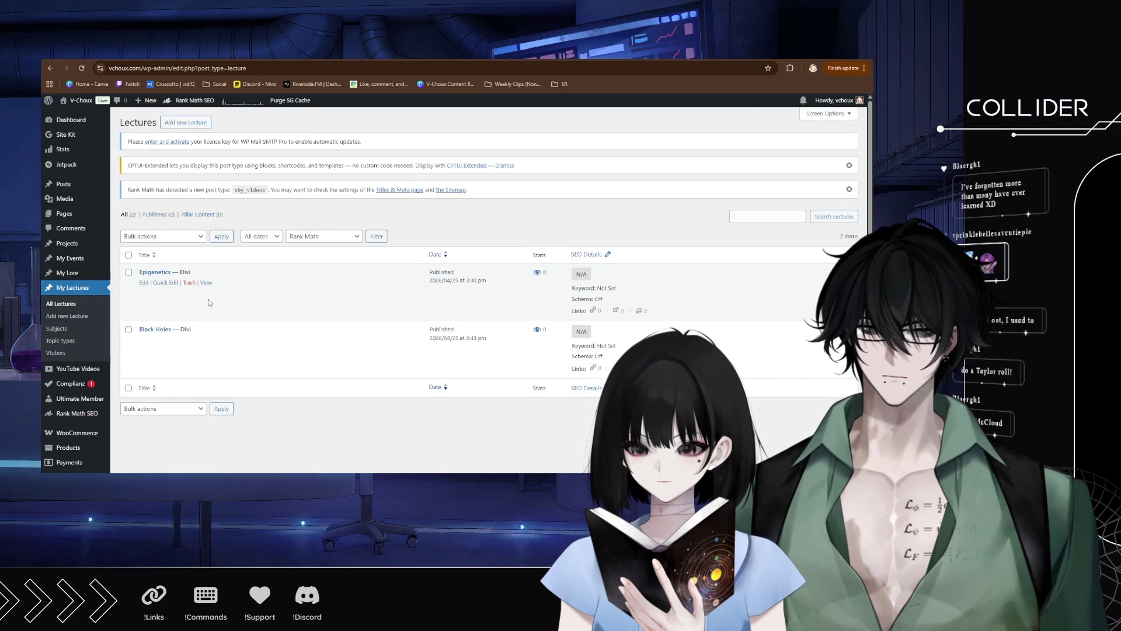
click(205, 344)
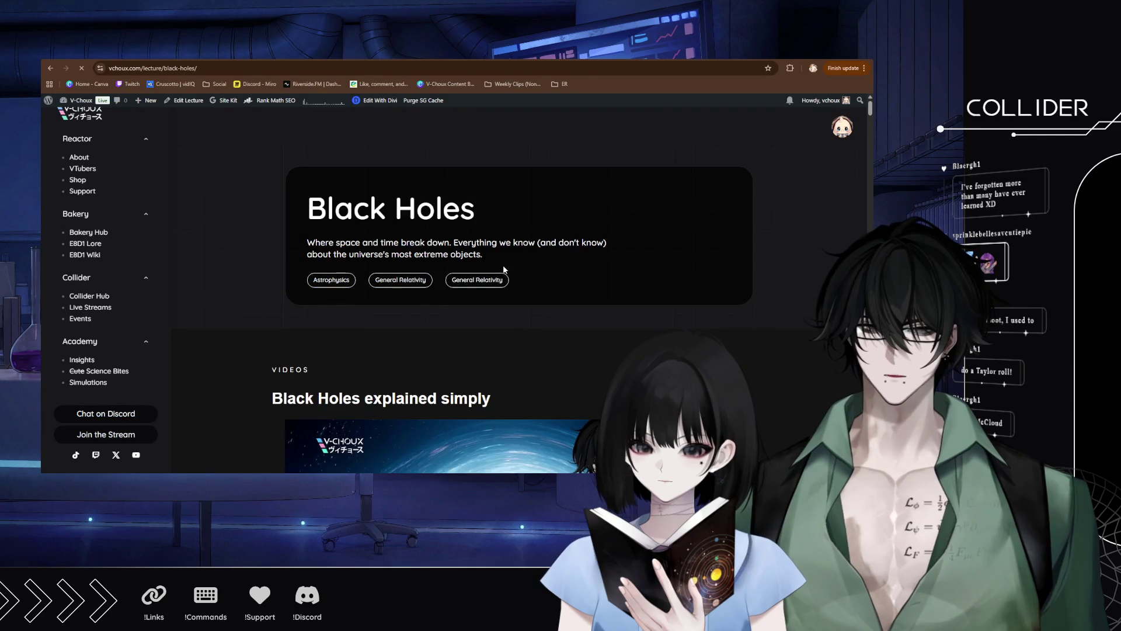
Advance the Videos carousel and play the Schwarzschild Black Hole video, skipping to about 0:26.
scroll(508, 265, down, 10)
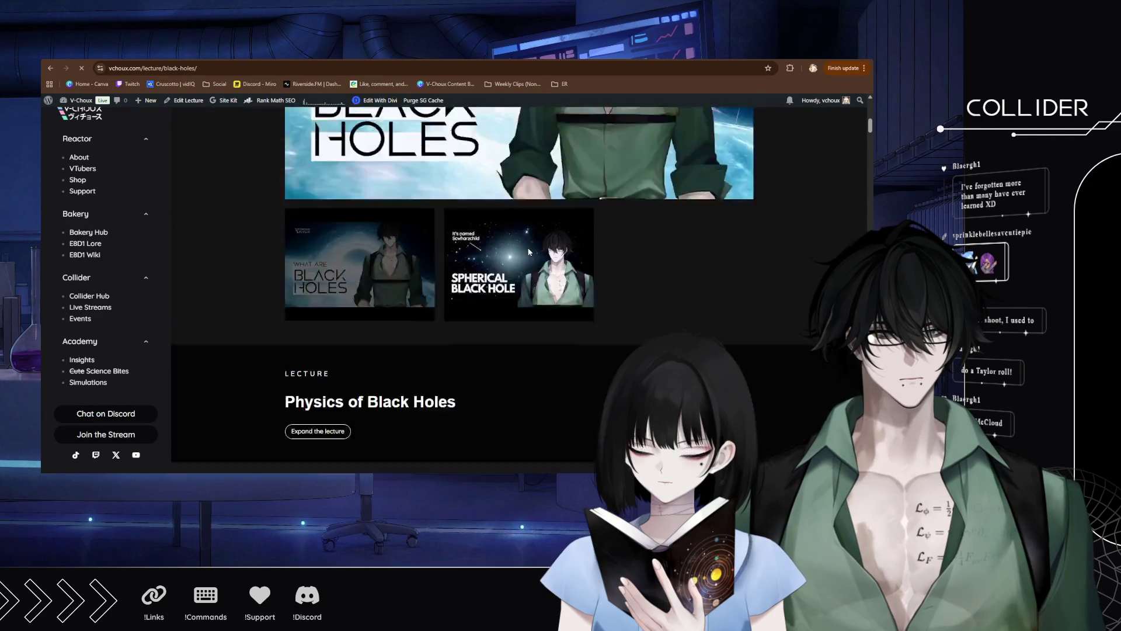
scroll(529, 252, down, 2)
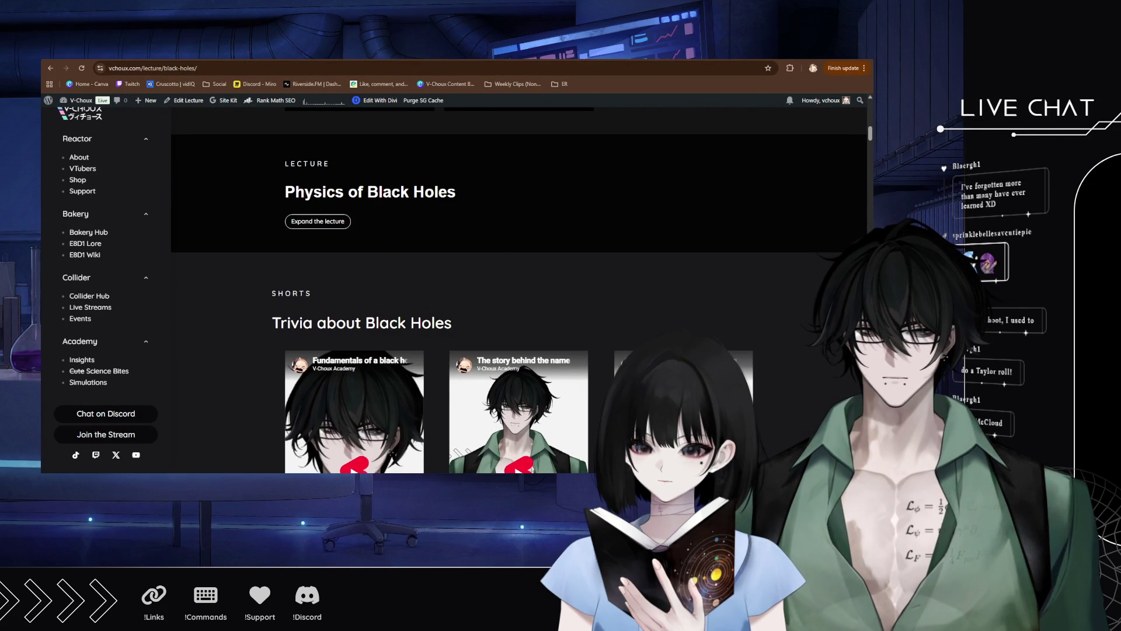
scroll(483, 279, up, 10)
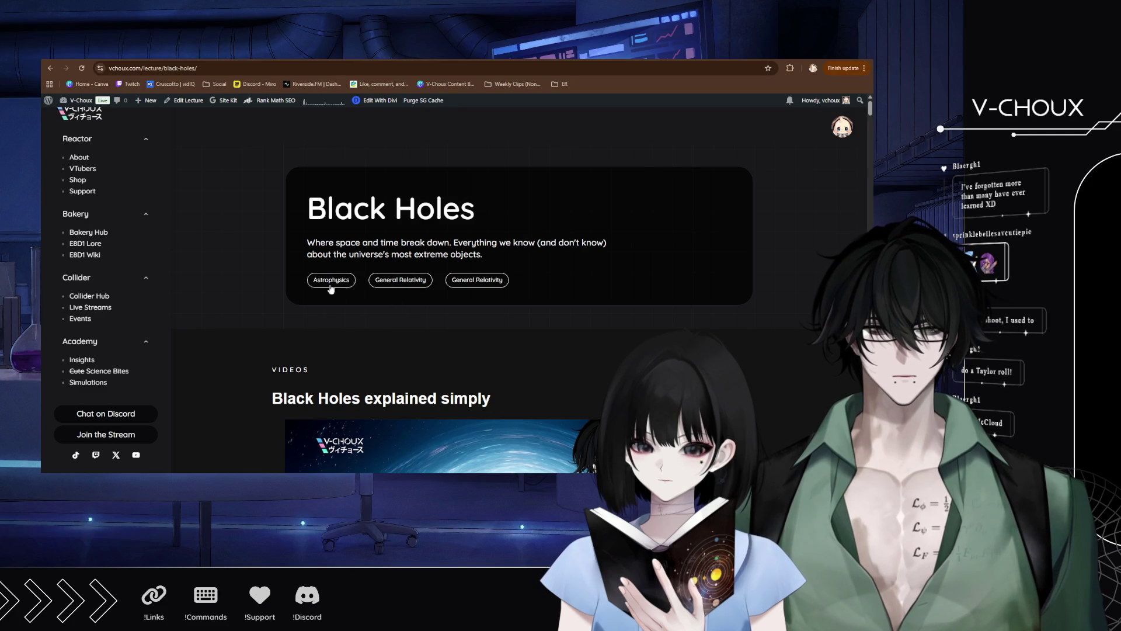
scroll(333, 302, down, 3)
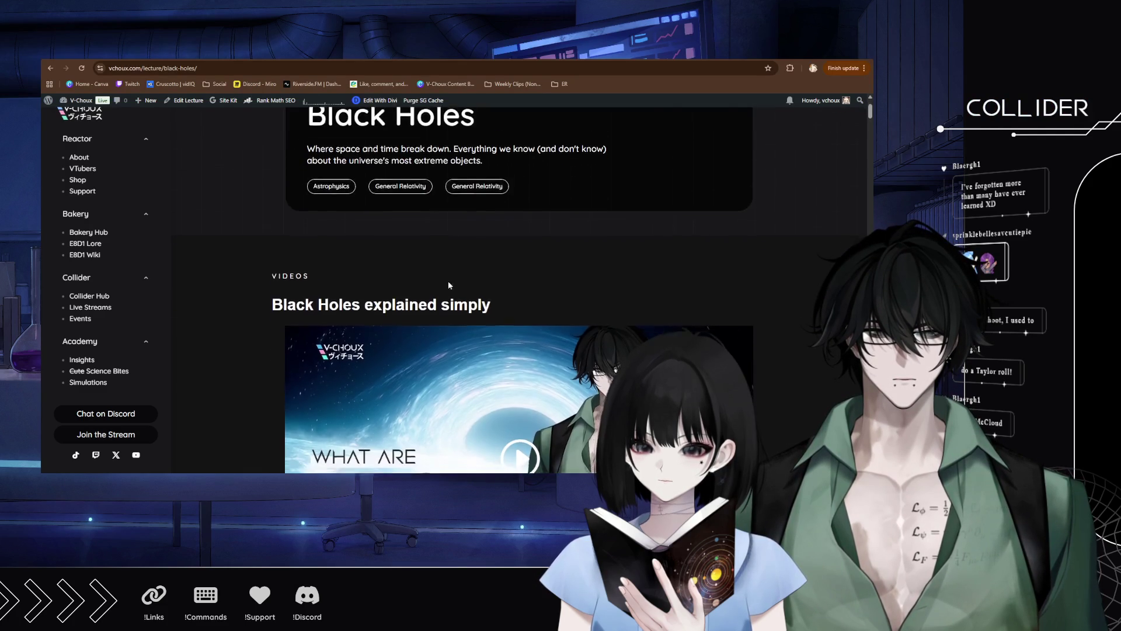
scroll(333, 302, down, 1)
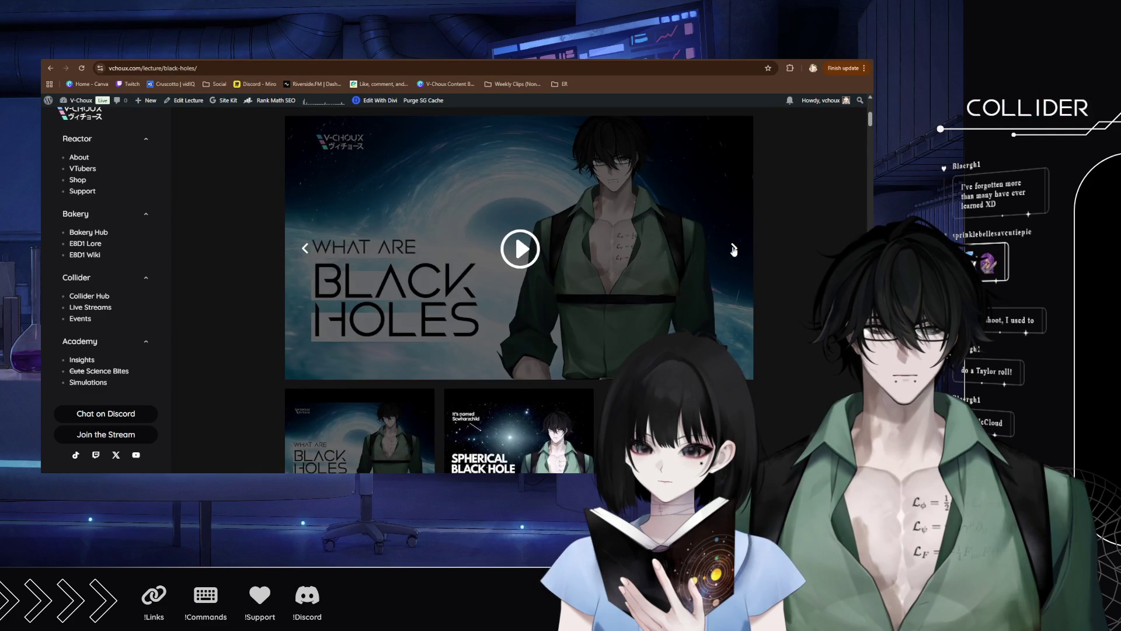
click(734, 250)
click(519, 249)
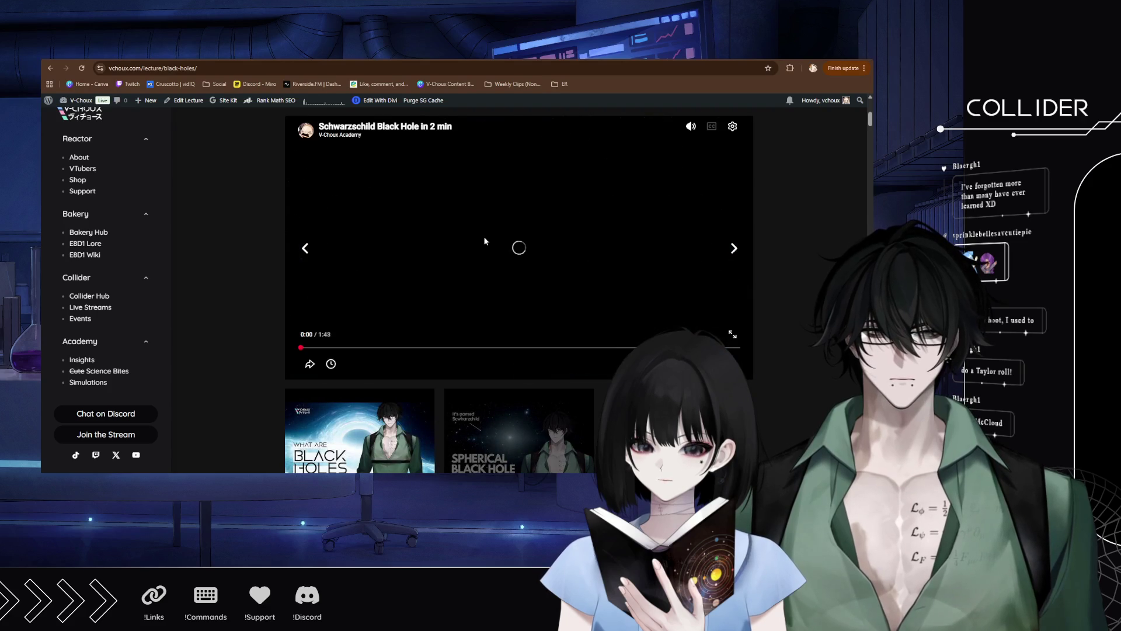
click(414, 348)
click(528, 316)
Expand the Physics of Black Holes lecture section.
scroll(490, 266, down, 2)
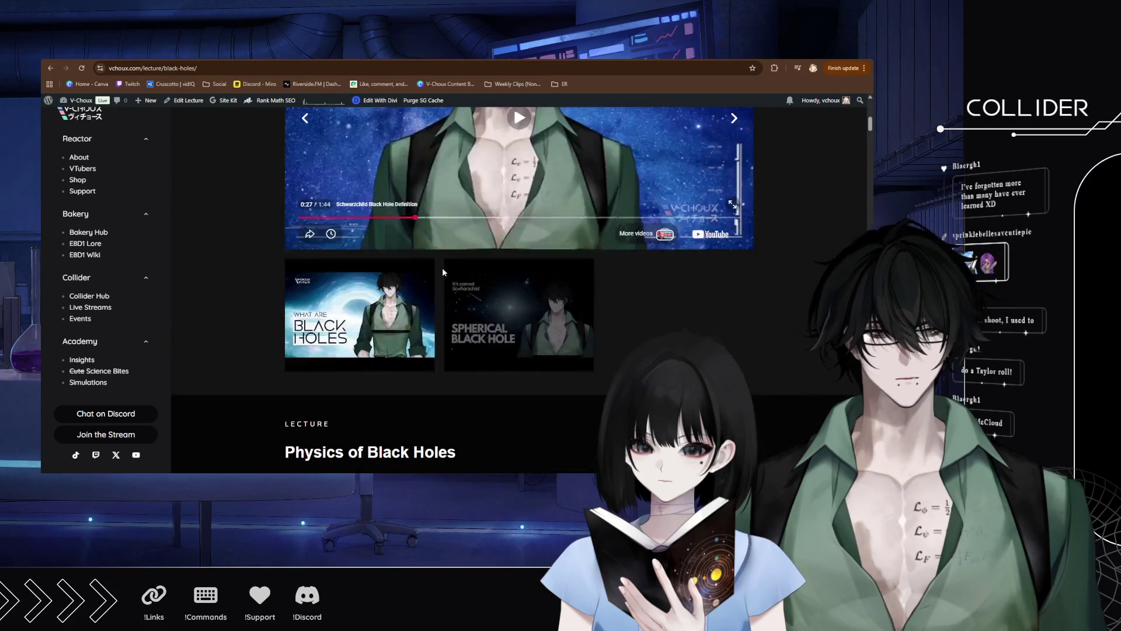
scroll(549, 299, up, 2)
scroll(549, 299, down, 5)
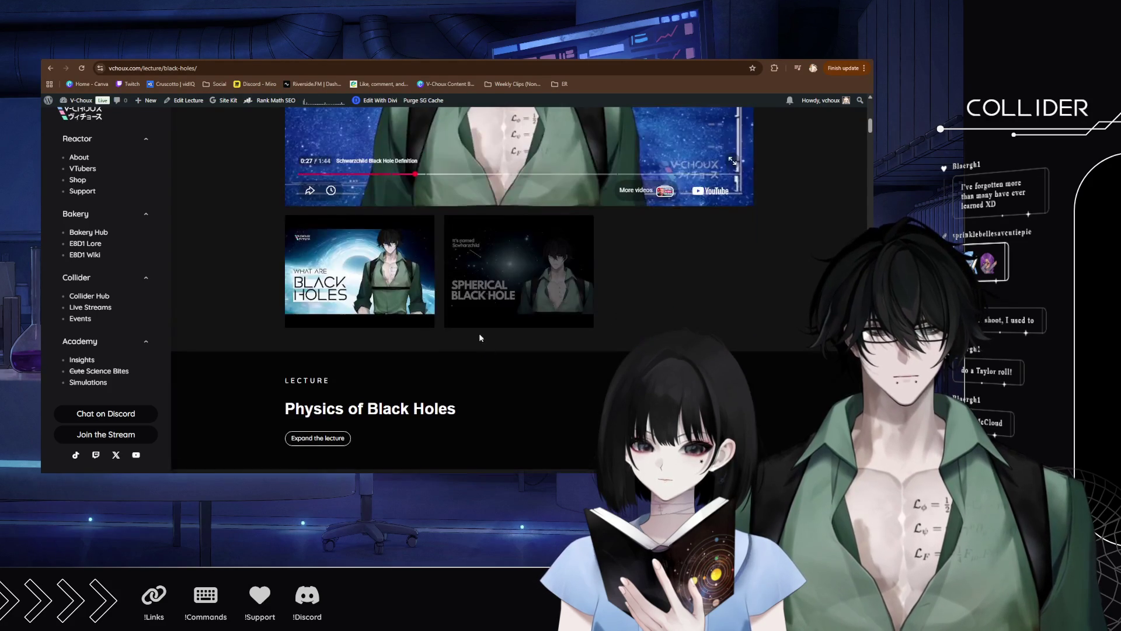
click(309, 310)
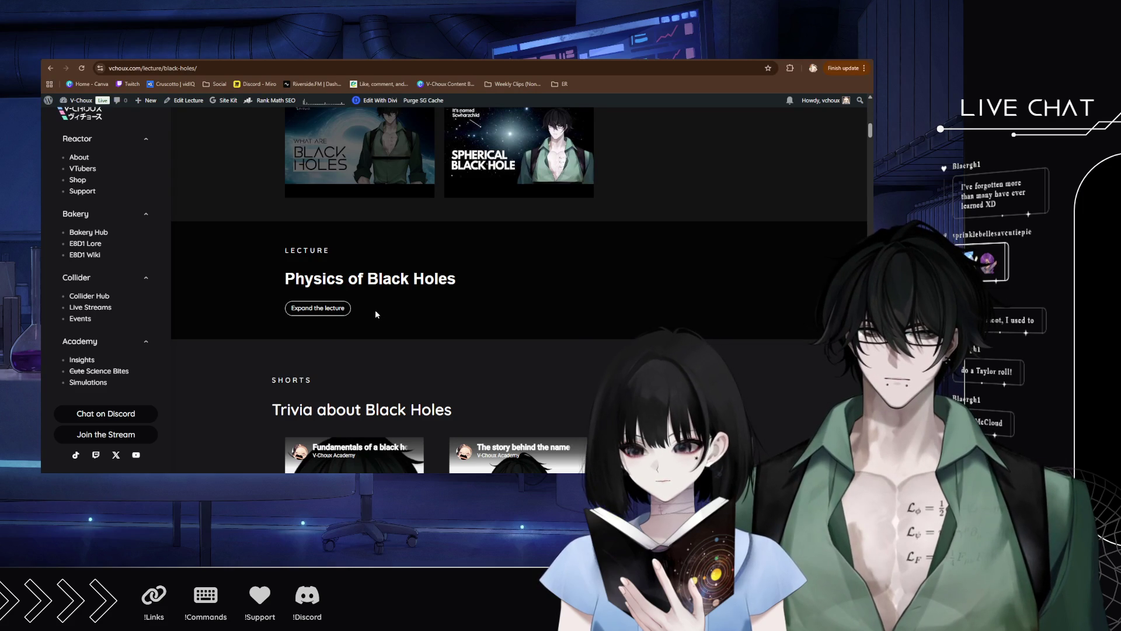
Open the Black Holes page in Divi's visual builder, review its content and save with Ctrl+S.
click(380, 100)
scroll(466, 300, down, 15)
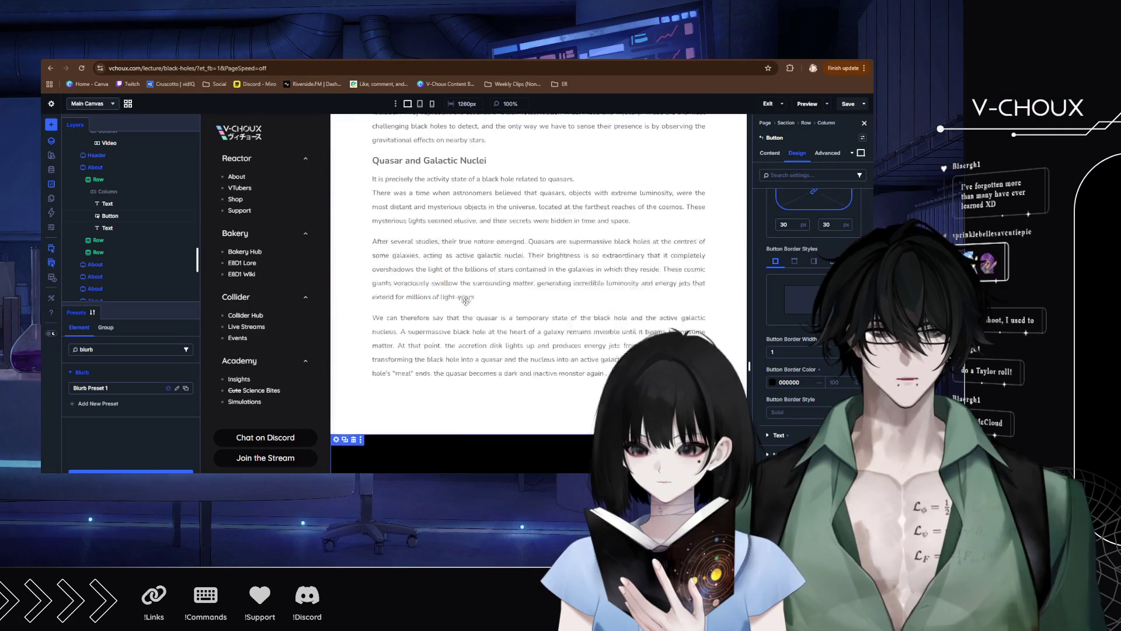
scroll(466, 300, down, 15)
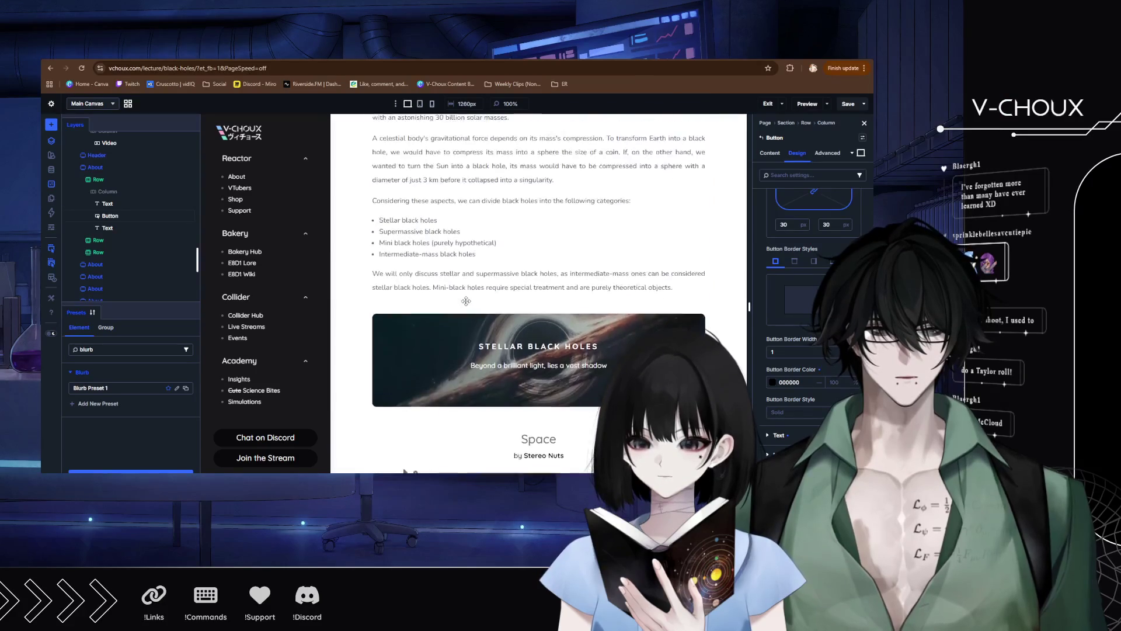
scroll(466, 301, up, 15)
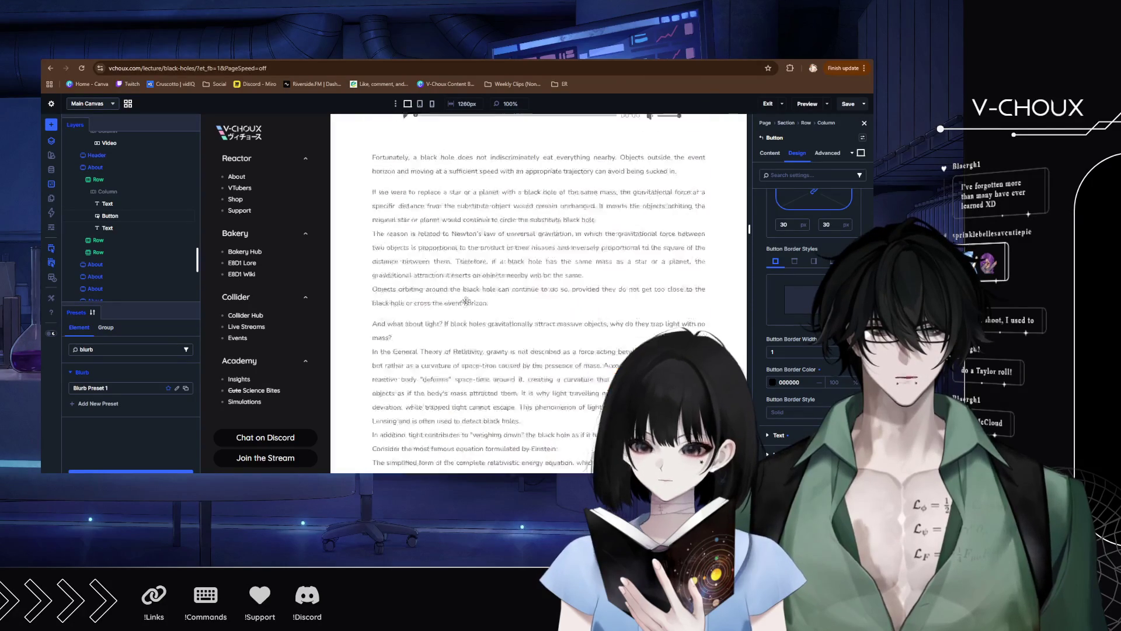
scroll(467, 301, up, 15)
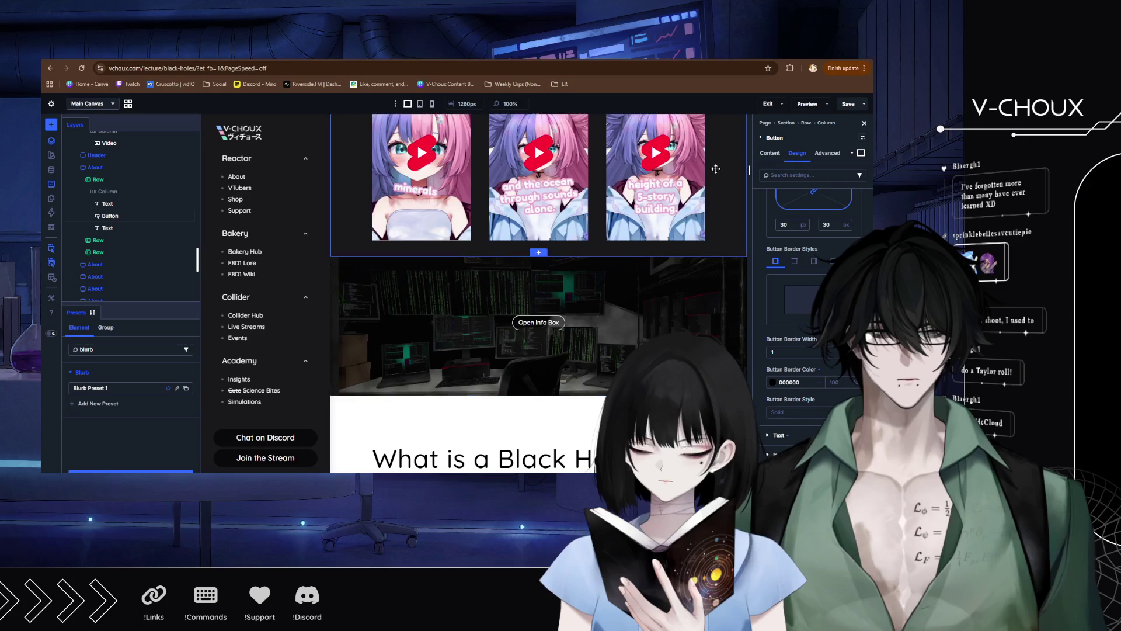
key(ctrl+s)
scroll(467, 326, down, 10)
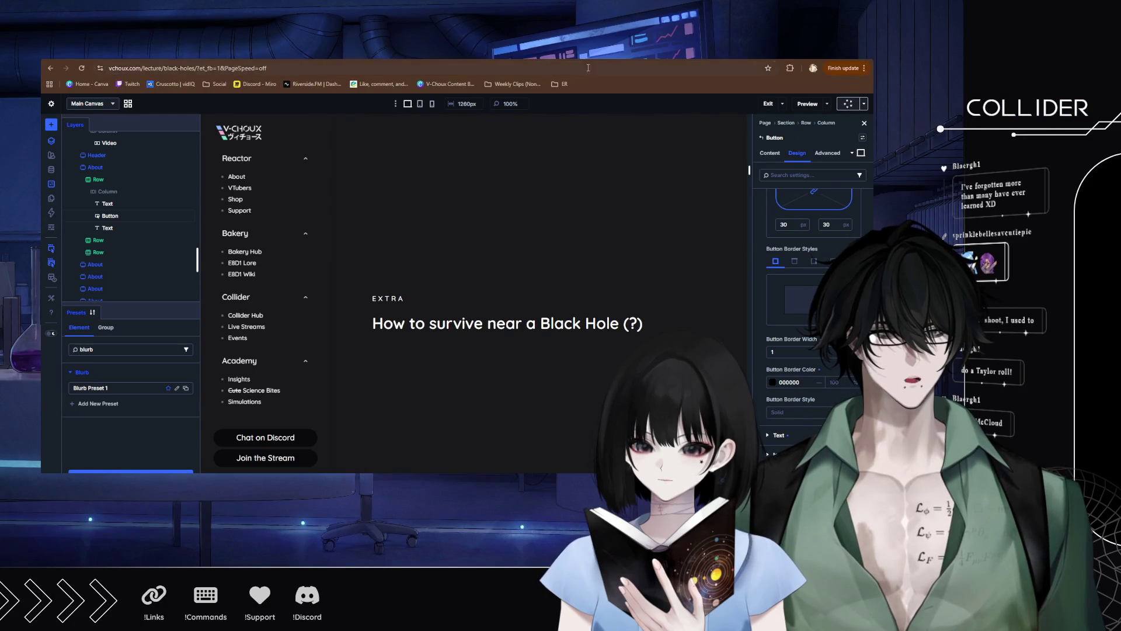
scroll(436, 253, down, 5)
Toggle the What is a Black Hole? info box open and closed twice.
scroll(437, 257, down, 10)
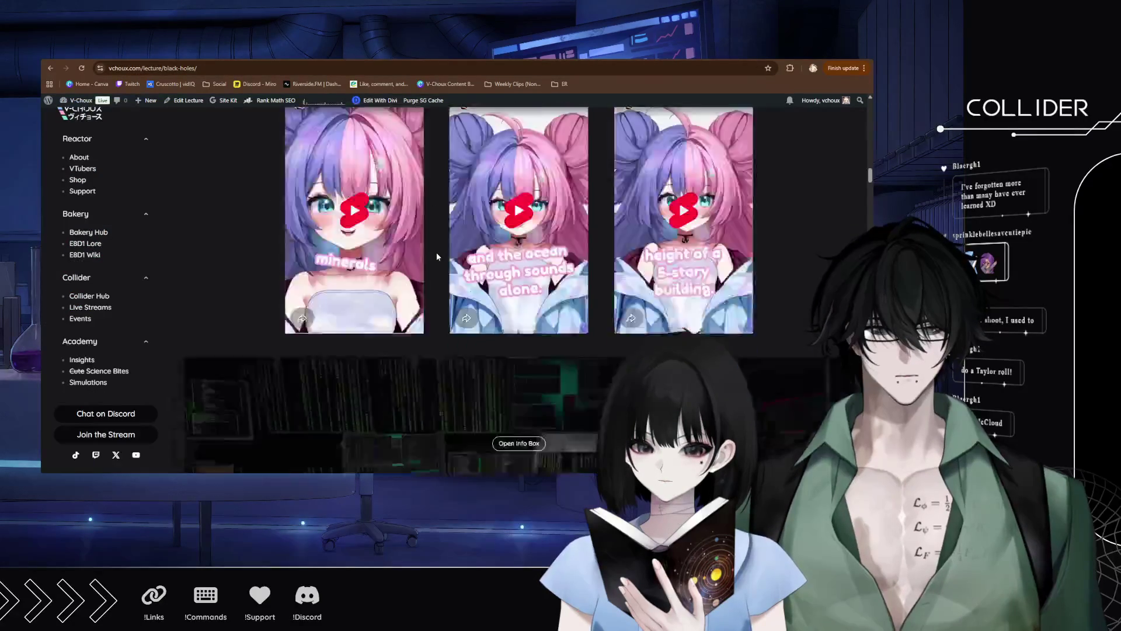
scroll(483, 275, down, 3)
scroll(531, 183, up, 2)
click(521, 130)
click(521, 129)
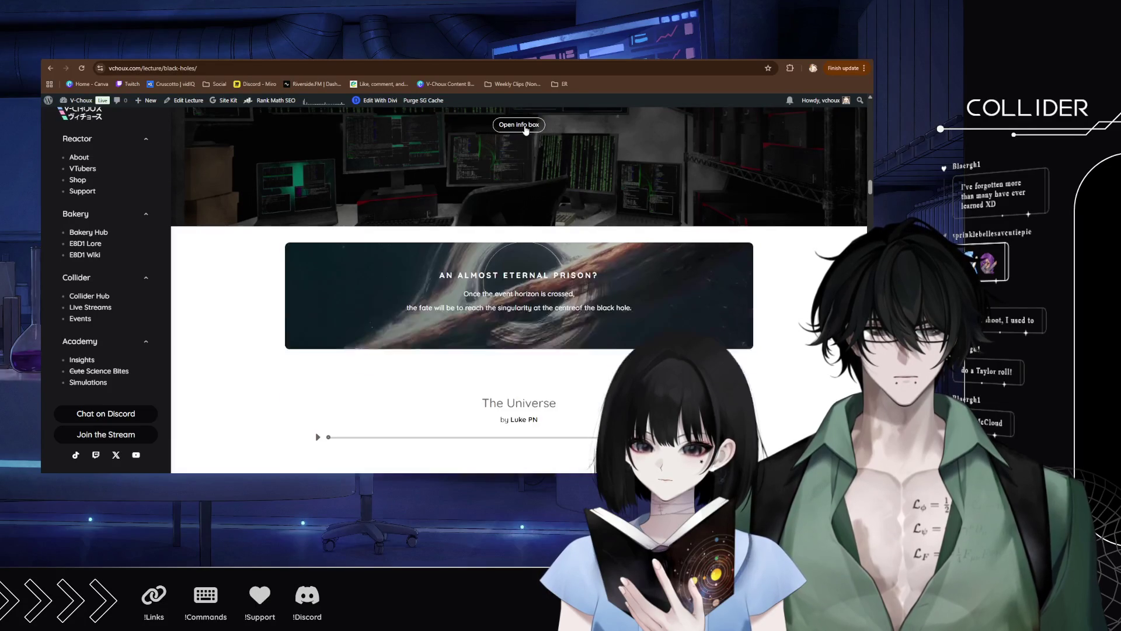
click(524, 129)
click(523, 130)
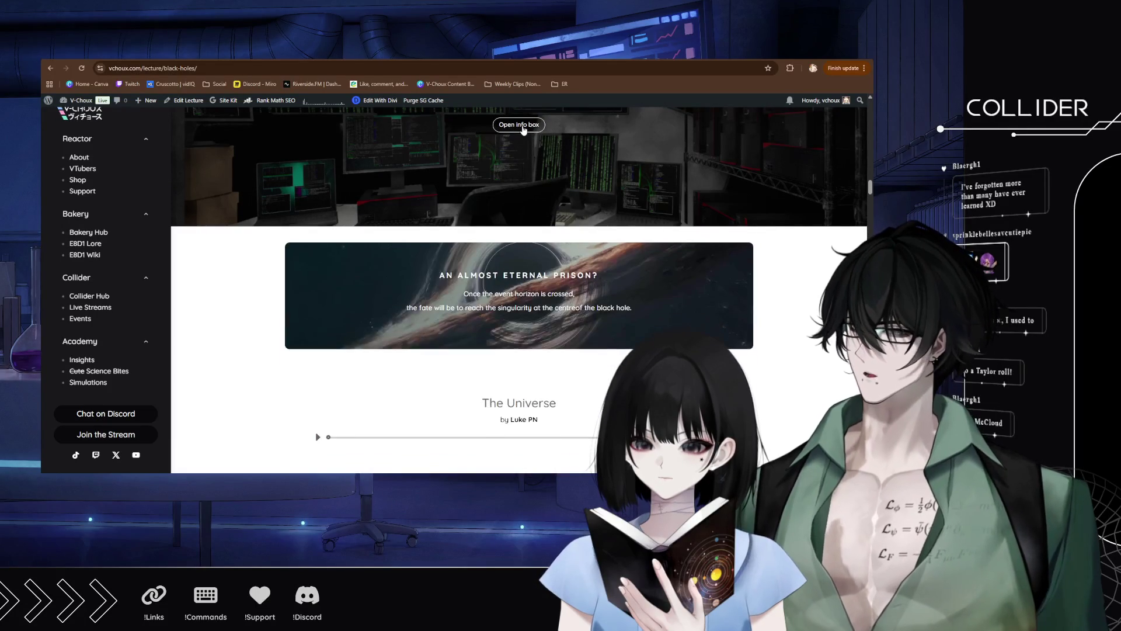
Find the survival shorts section and play the 'Life near a blackhole' short.
scroll(435, 250, down, 2)
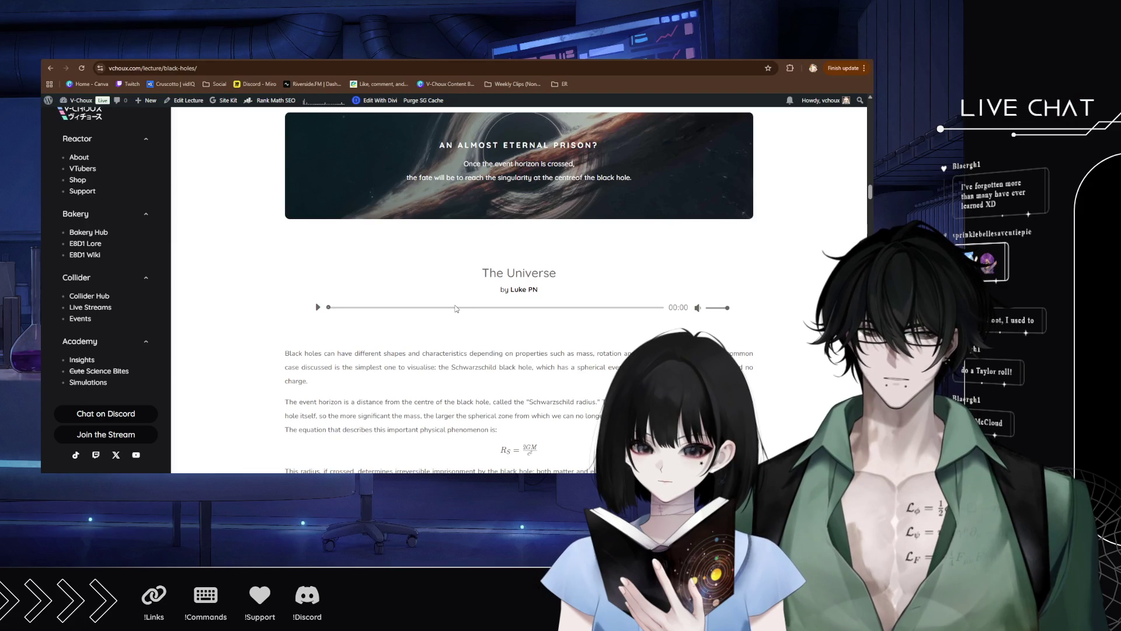
scroll(457, 308, up, 1)
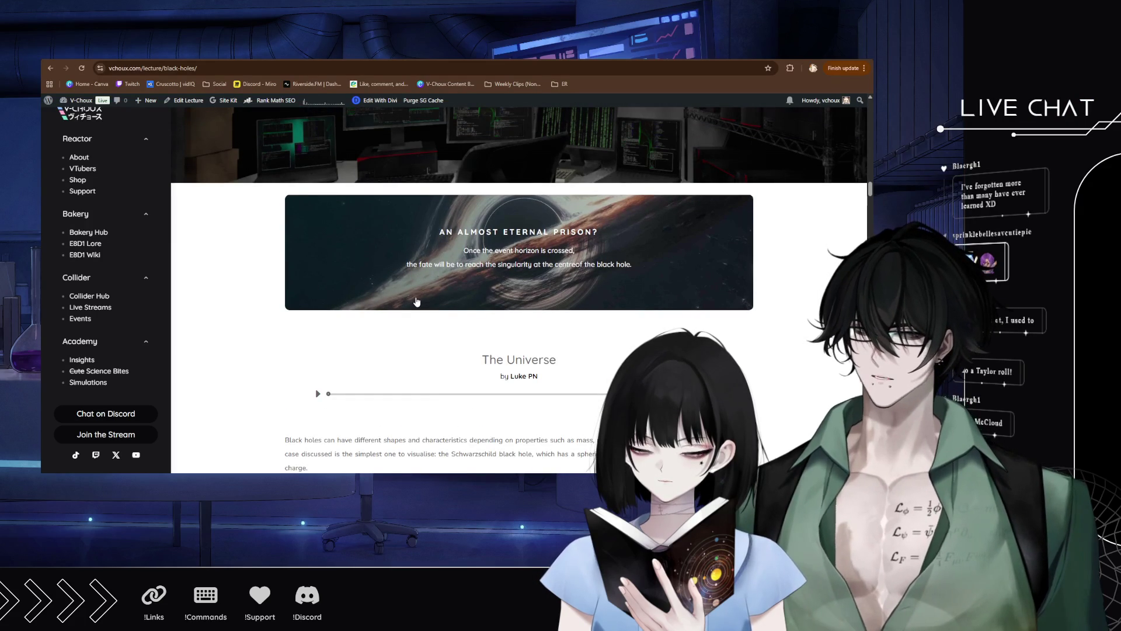
scroll(433, 295, down, 15)
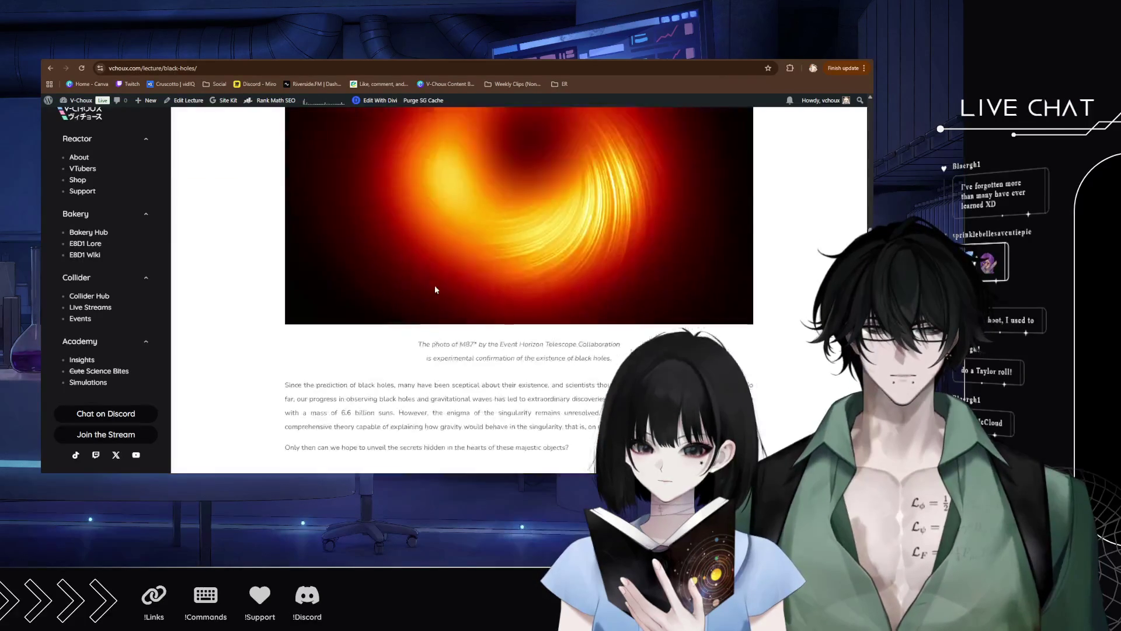
scroll(434, 289, down, 10)
scroll(435, 289, up, 6)
scroll(434, 289, down, 4)
scroll(435, 289, down, 3)
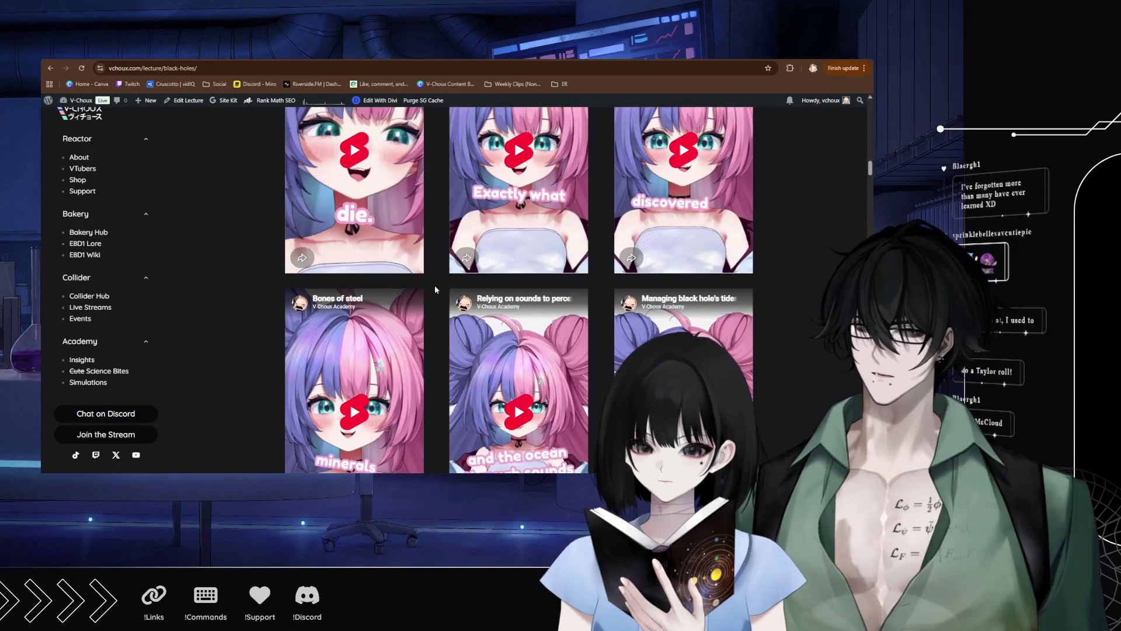
scroll(434, 291, up, 3)
scroll(430, 290, up, 1)
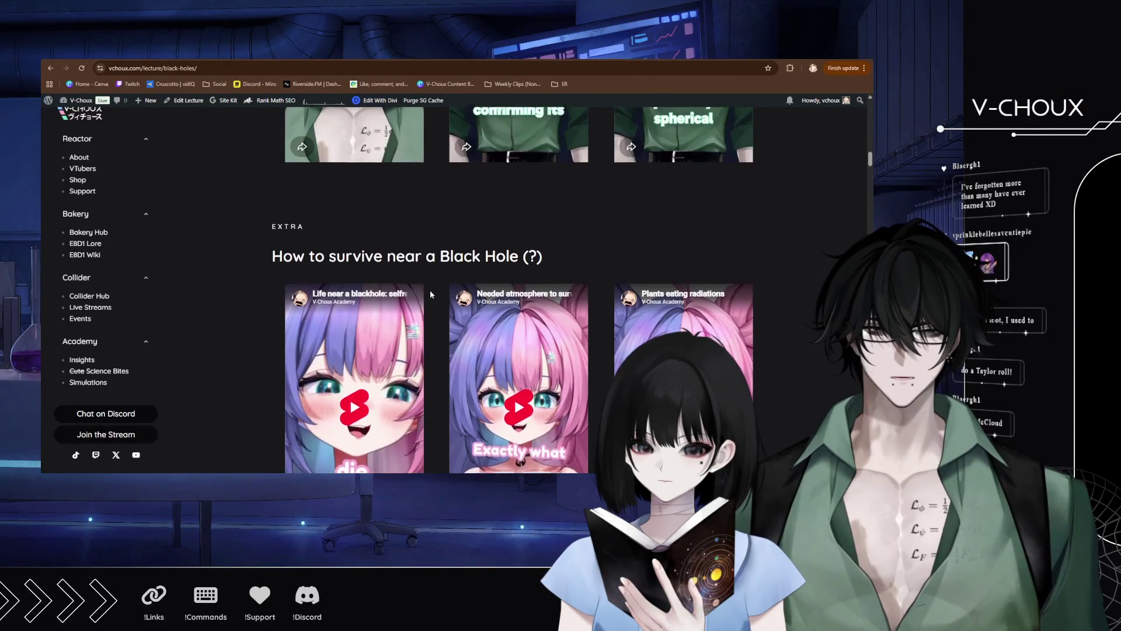
scroll(514, 399, down, 3)
scroll(355, 255, down, 6)
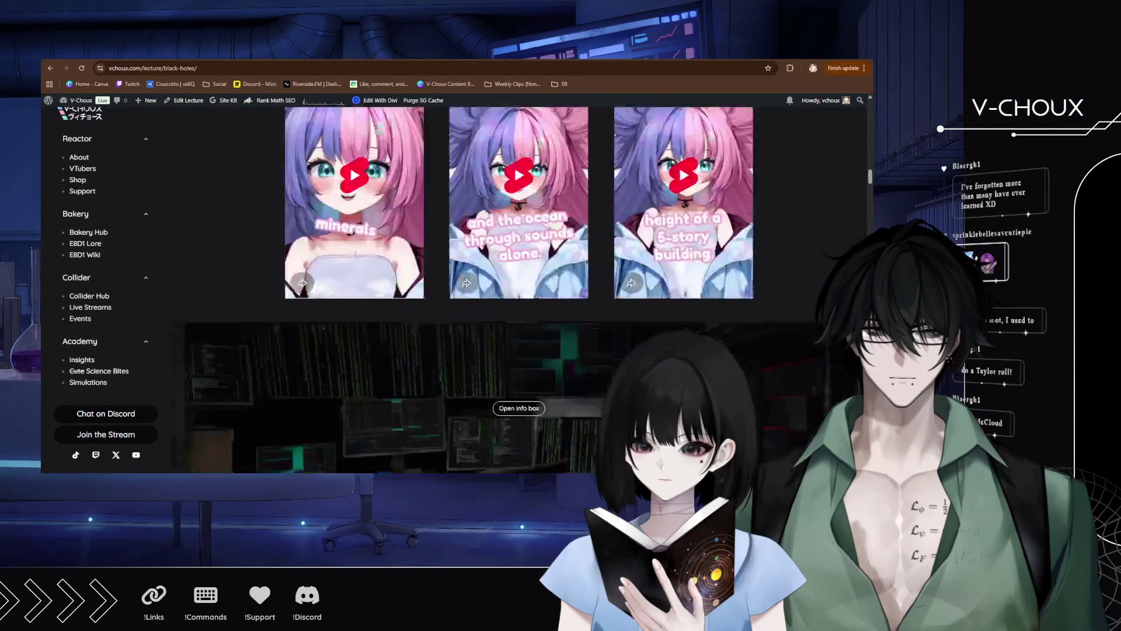
scroll(360, 283, up, 3)
scroll(360, 284, up, 5)
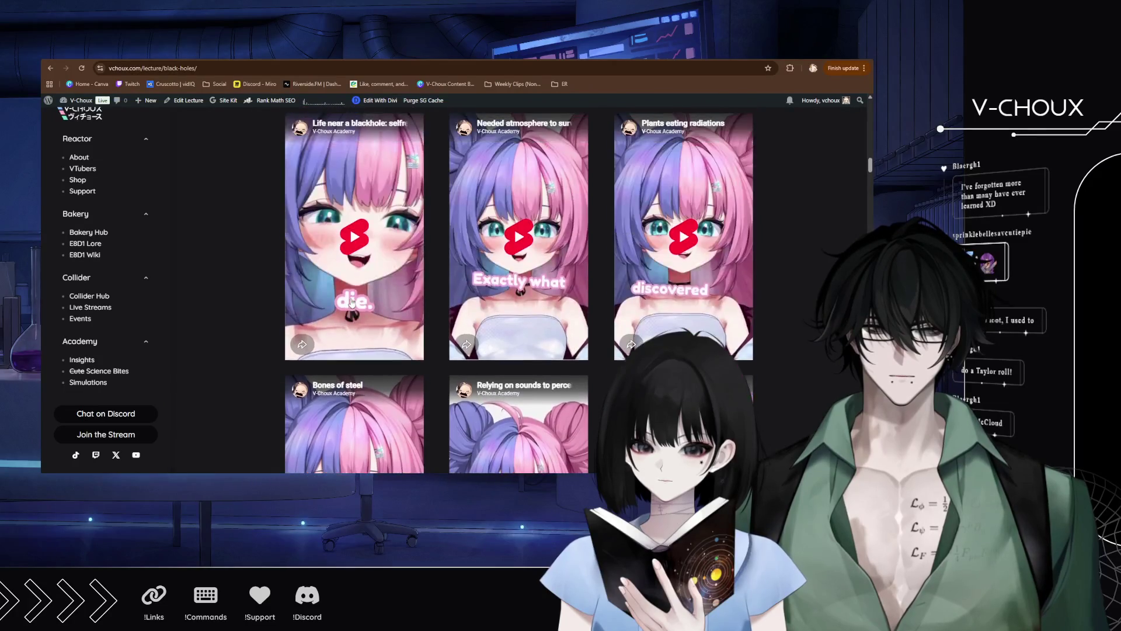
scroll(340, 272, down, 1)
click(355, 322)
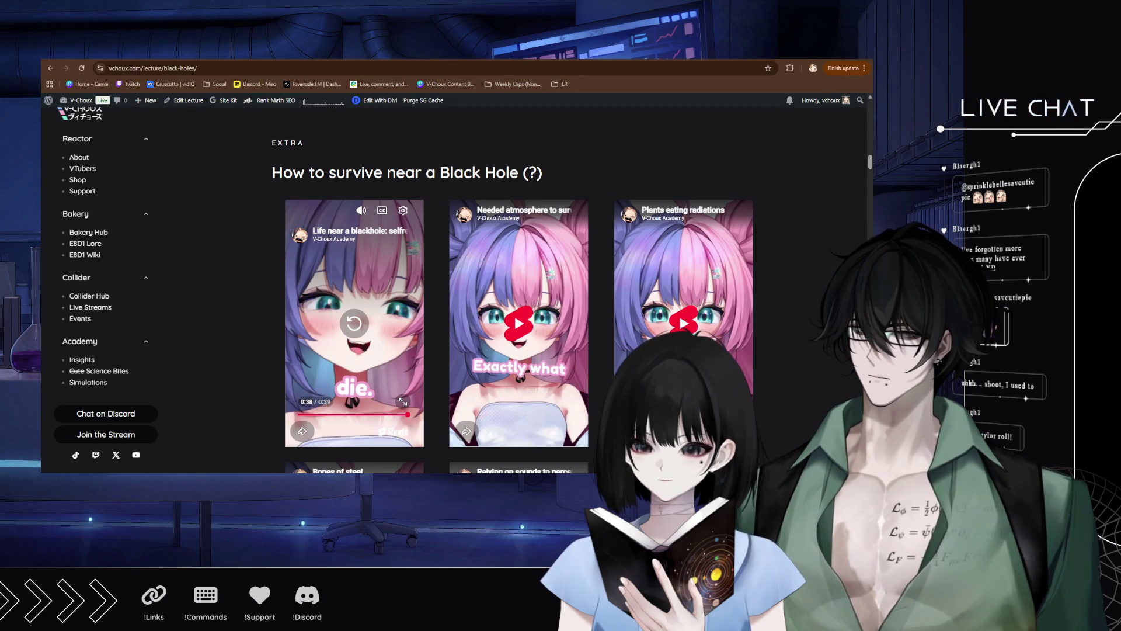
Scroll past the audio players and back up to the Endless Universe player and its text.
scroll(461, 300, down, 15)
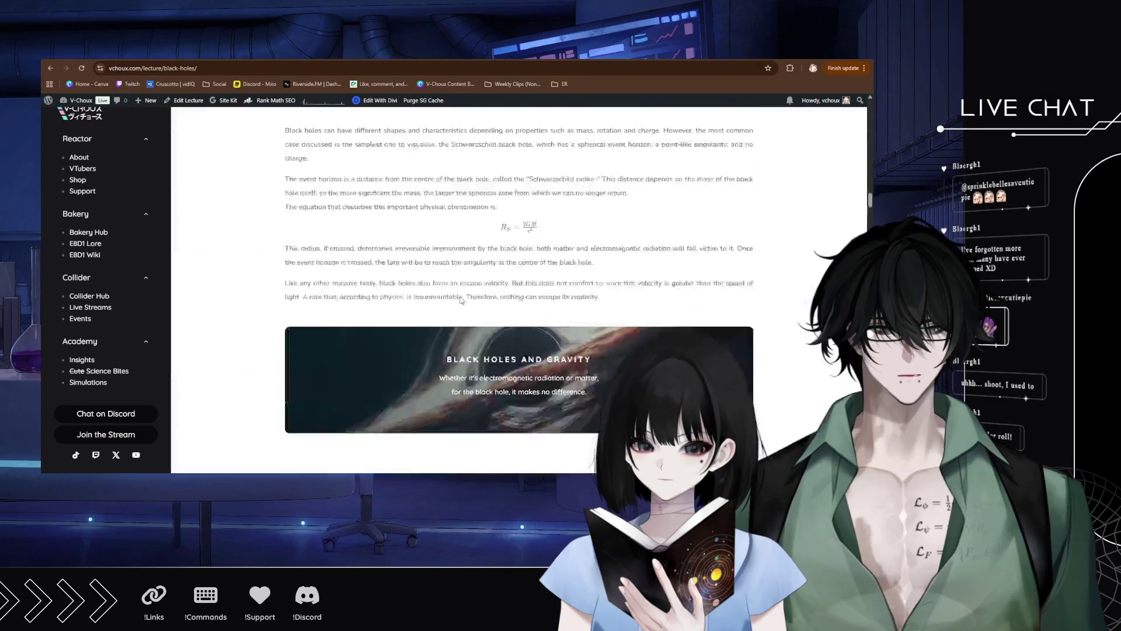
scroll(461, 300, down, 20)
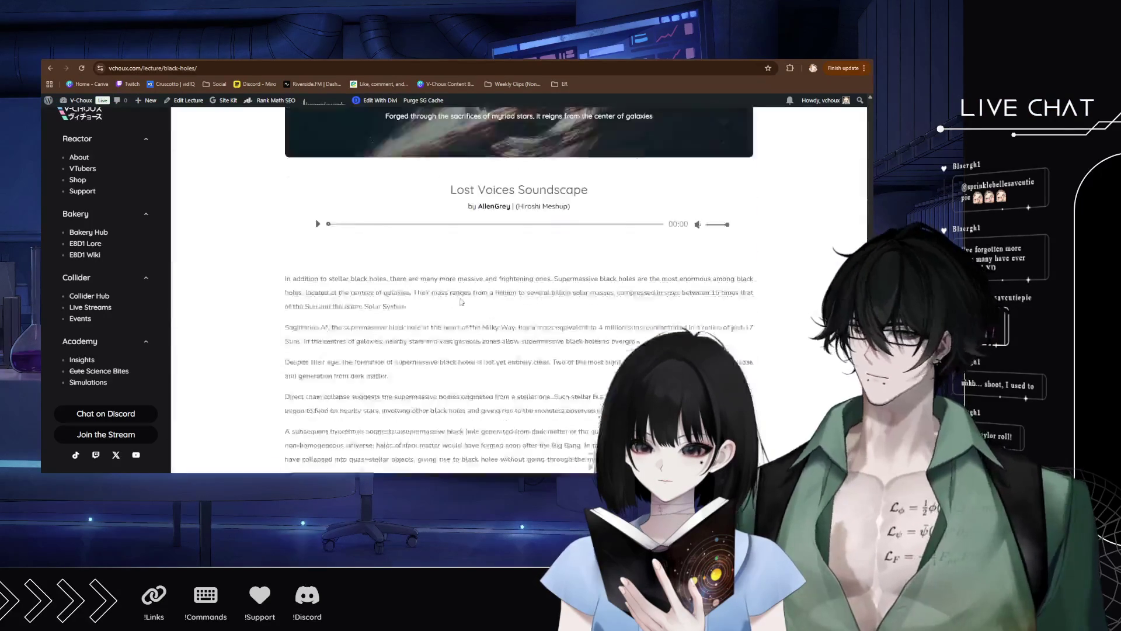
scroll(461, 301, up, 15)
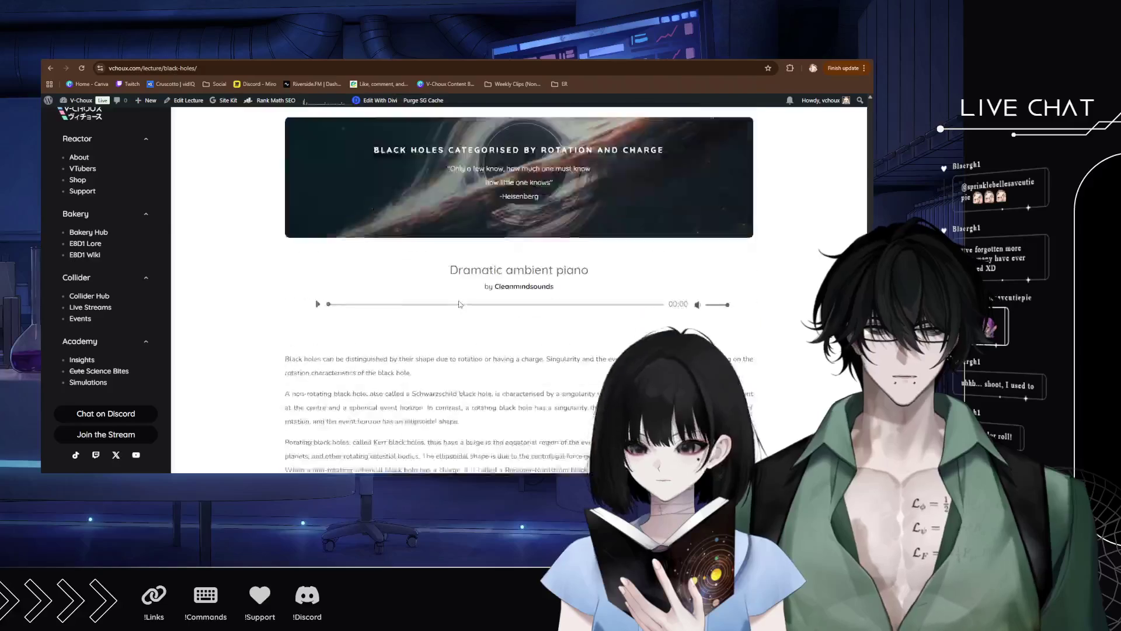
scroll(460, 304, up, 6)
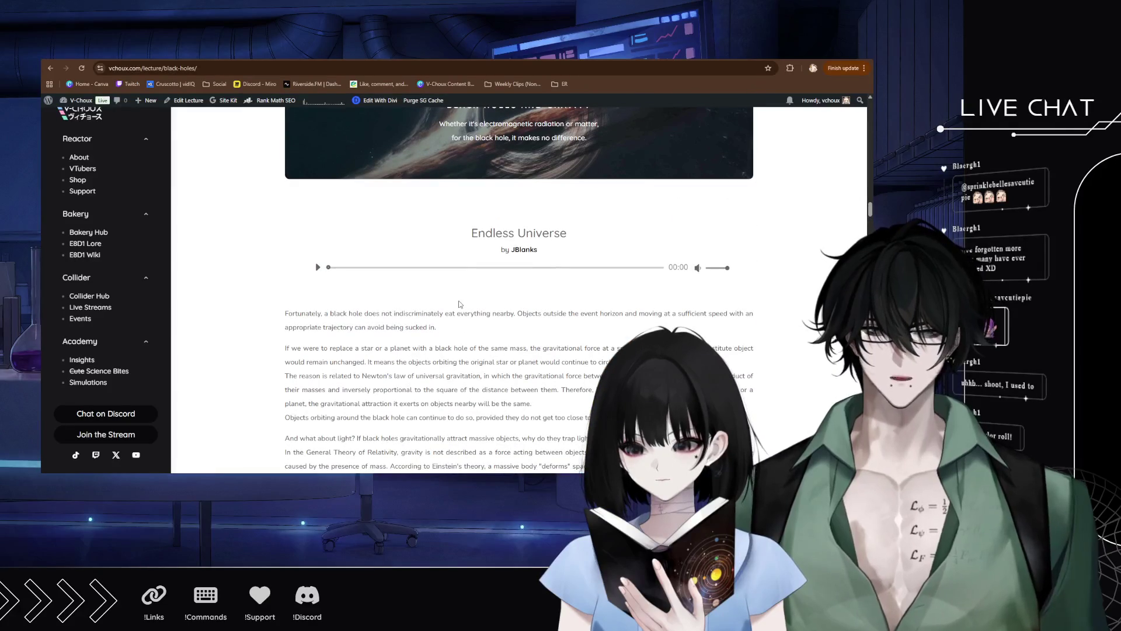